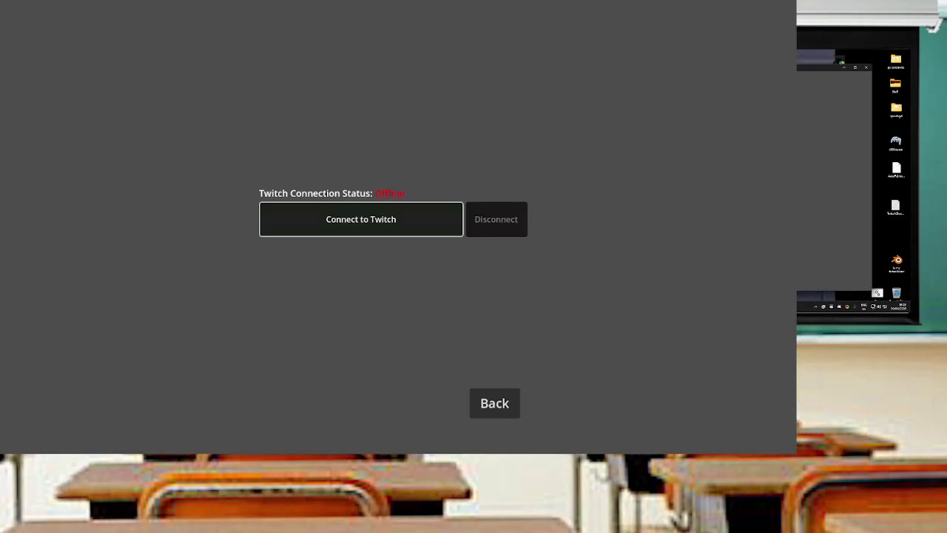
Connect the game to Twitch, then launch the first classroom level from Level Select.
key(Return)
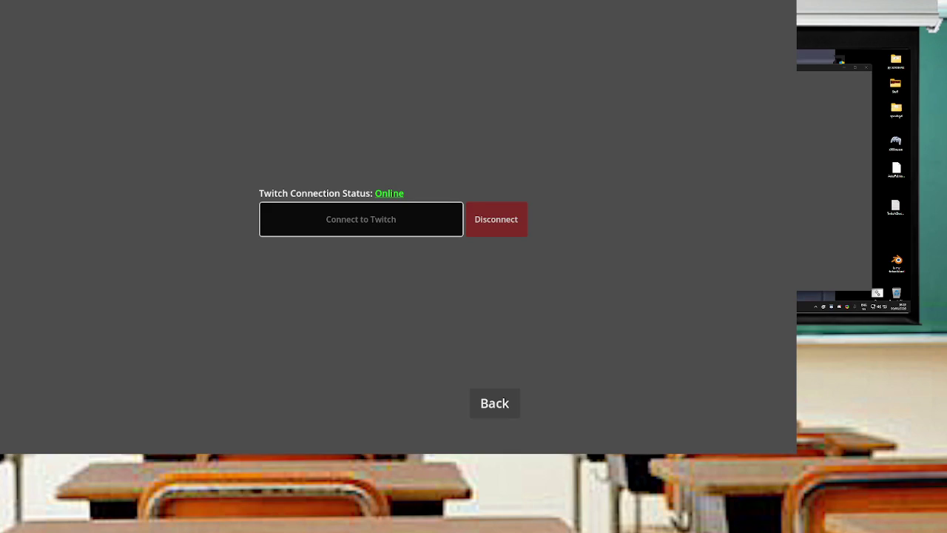
click(494, 404)
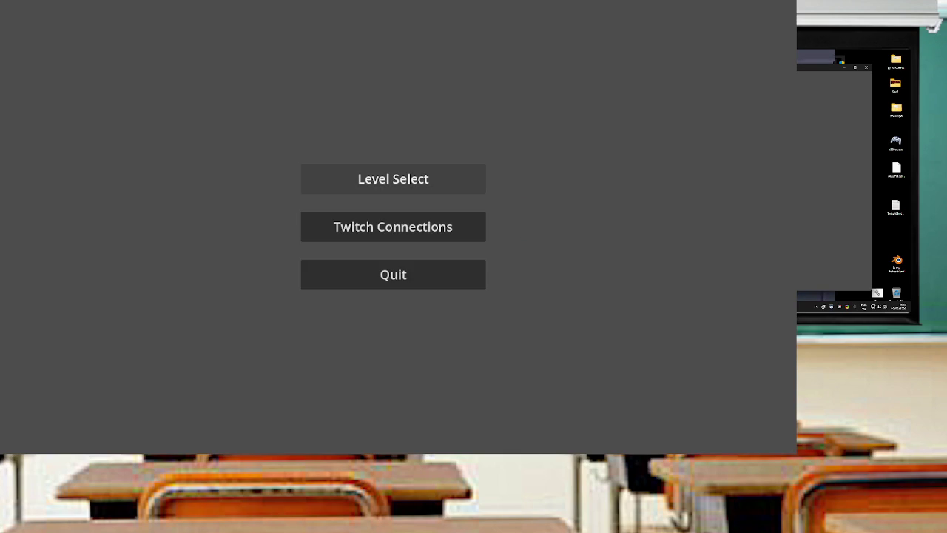
click(393, 178)
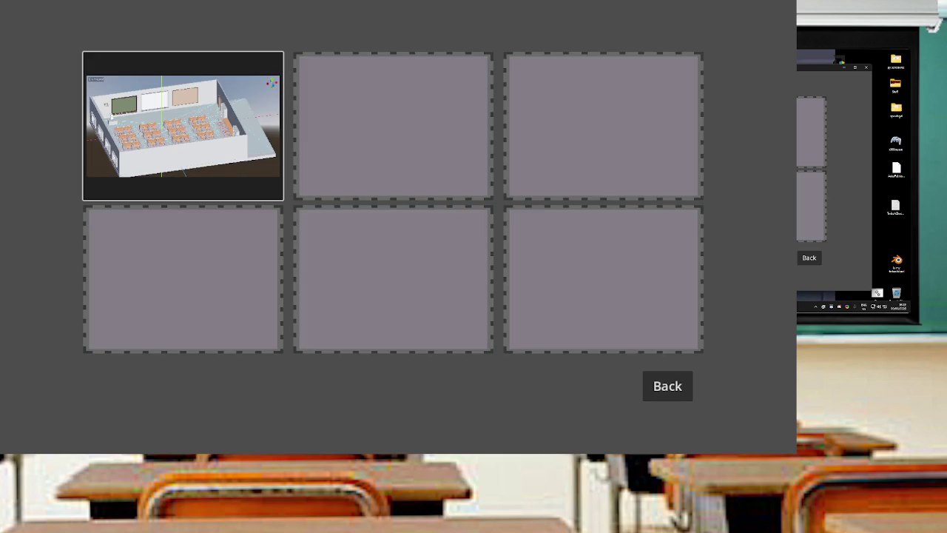
click(183, 126)
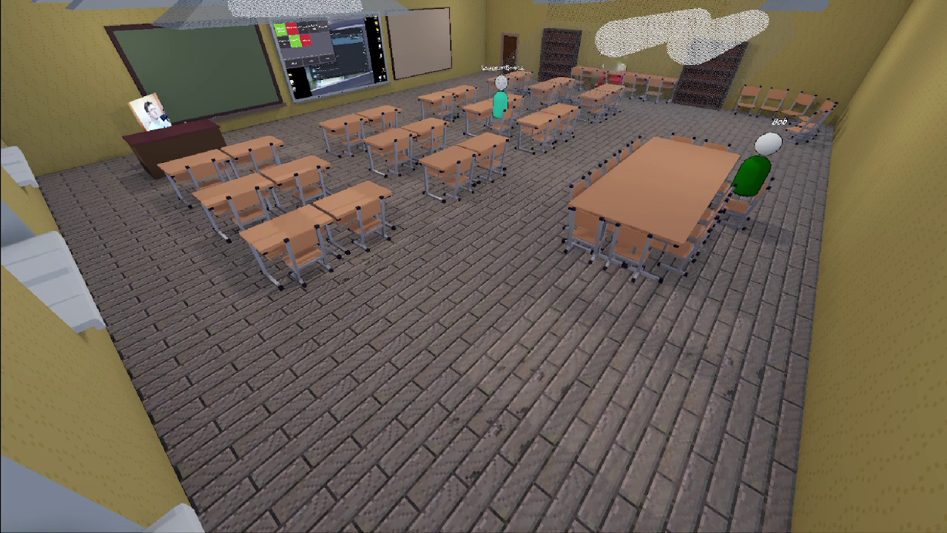
Orbit the camera around to behind the seated viewer.
key(Left)
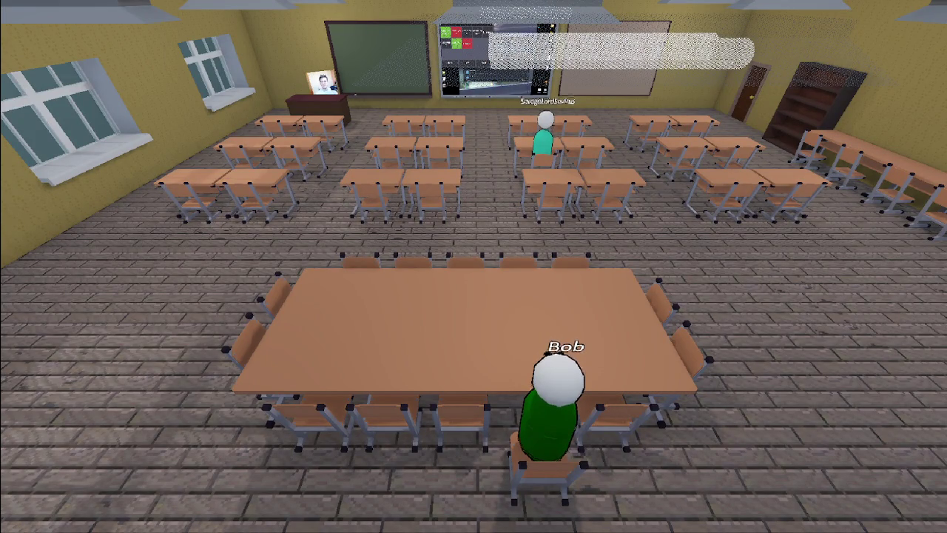
Zoom the camera into a low first-person view behind the seated viewers.
scroll(474, 267, up, 5)
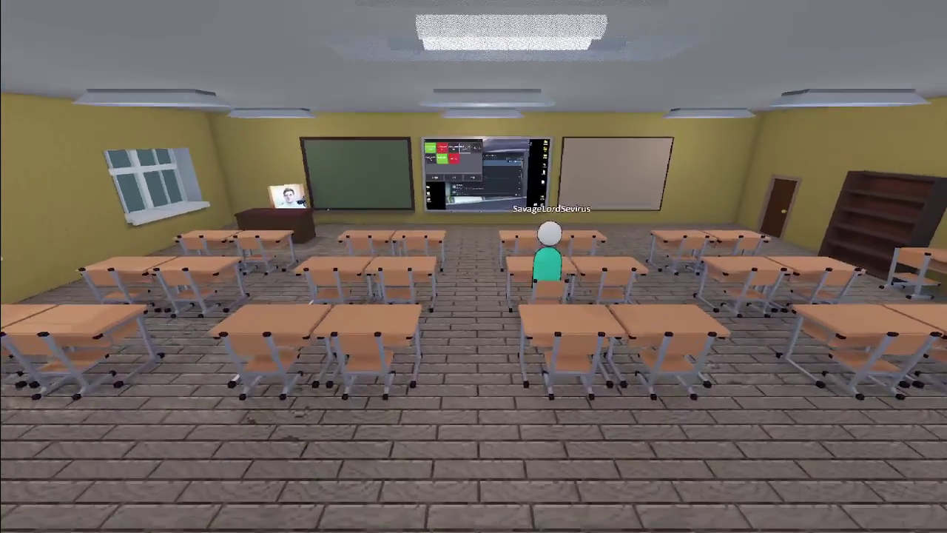
scroll(473, 267, up, 2)
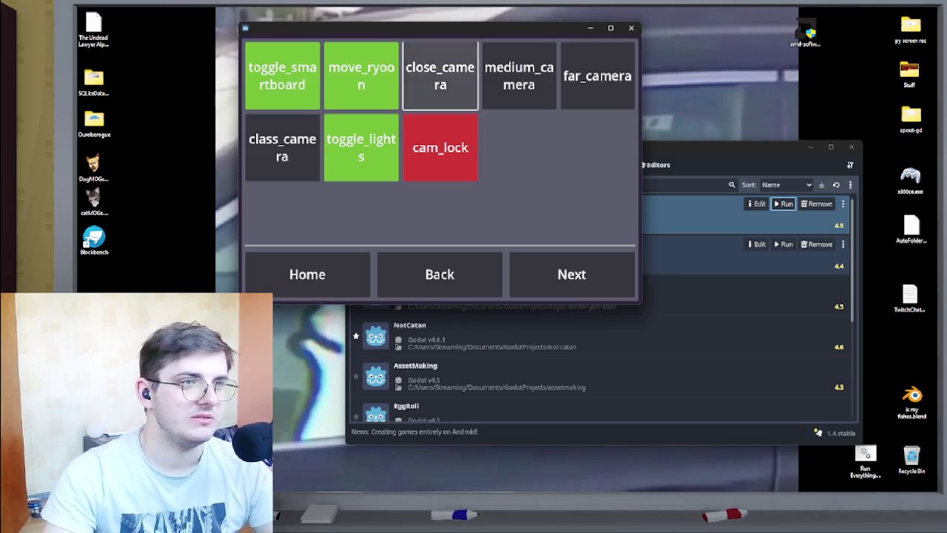
Toggle Ryoon's movement with the move_ryoon button in the camera-control window.
click(361, 76)
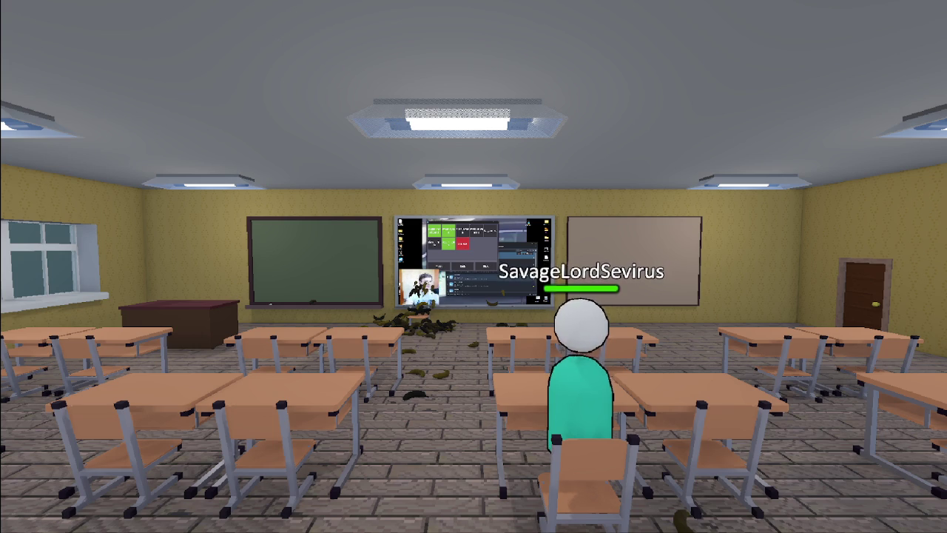
Zoom back to the close board view, toggle Ryoon's movement again and minimize the camera controls.
scroll(473, 267, up, 5)
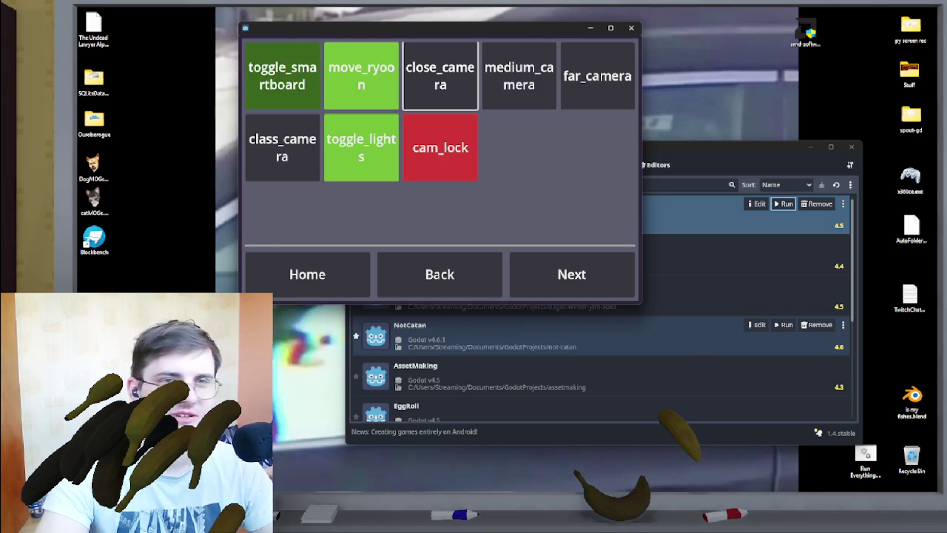
click(361, 75)
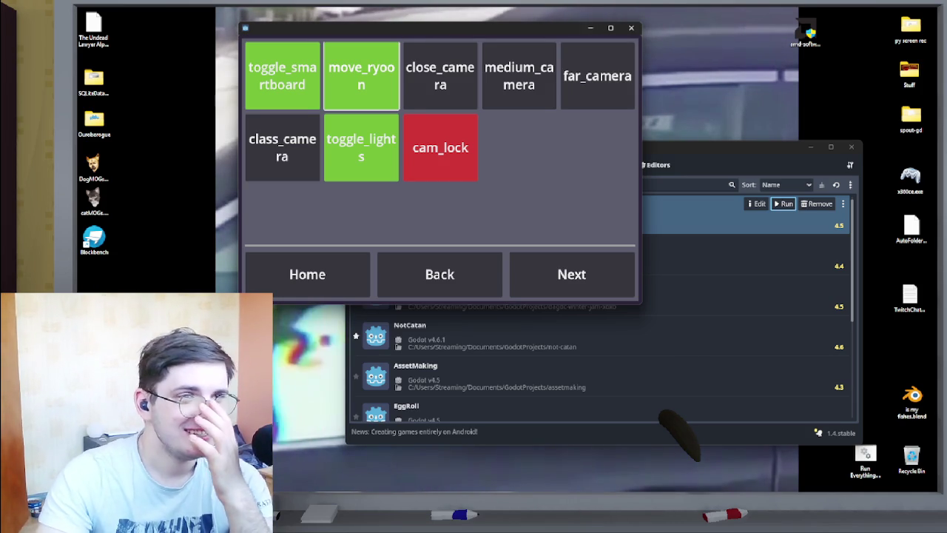
click(590, 28)
Close SAMMI Core, Snaz, ShareX and the Godots manager, bringing the Godot editor forward.
mouse_move(488, 481)
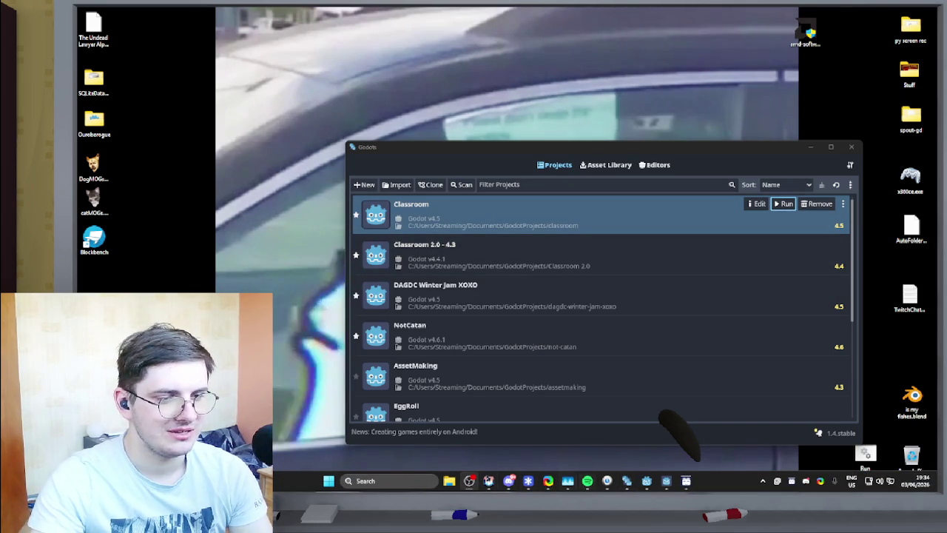
mouse_move(647, 481)
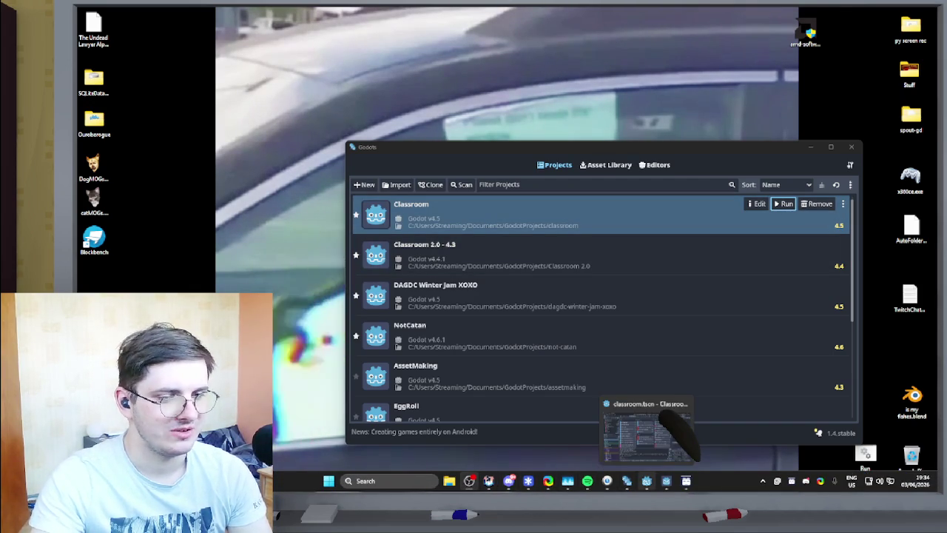
mouse_move(686, 481)
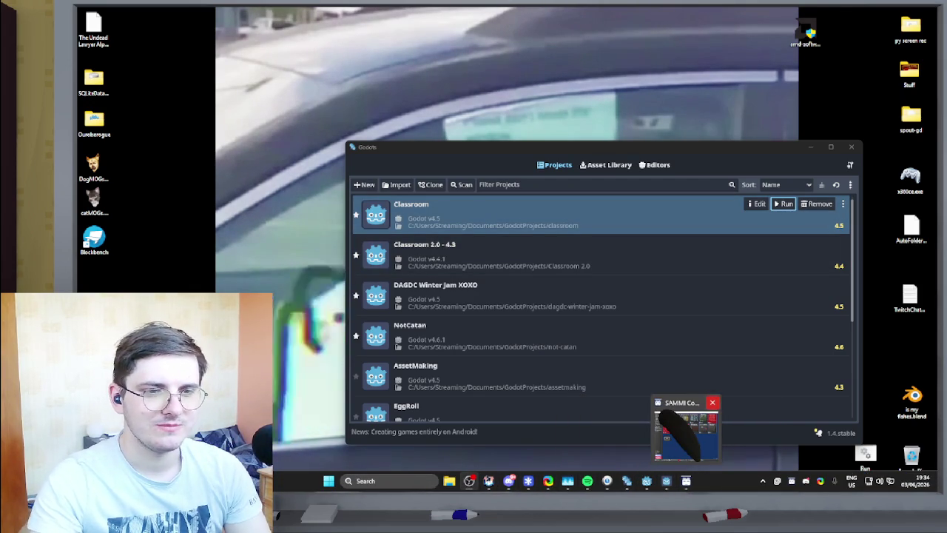
click(714, 403)
mouse_move(616, 481)
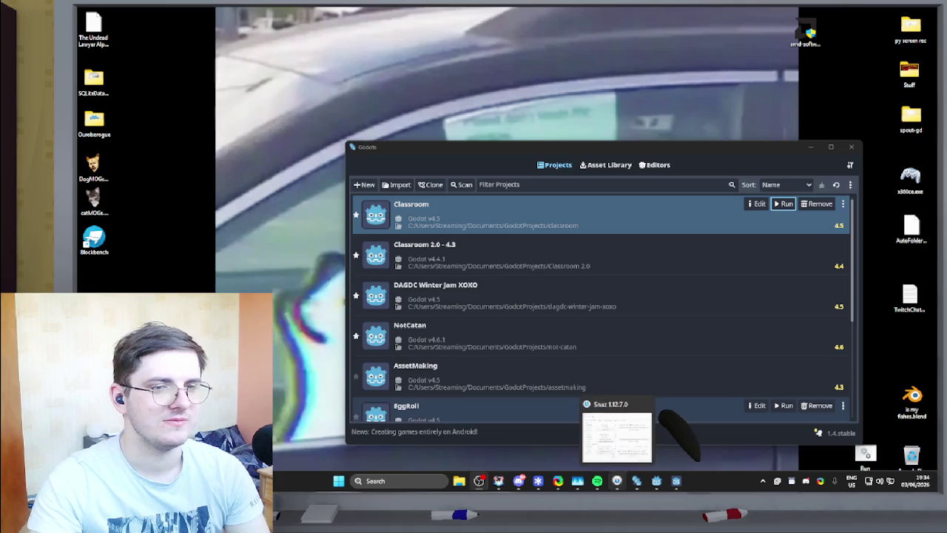
click(645, 402)
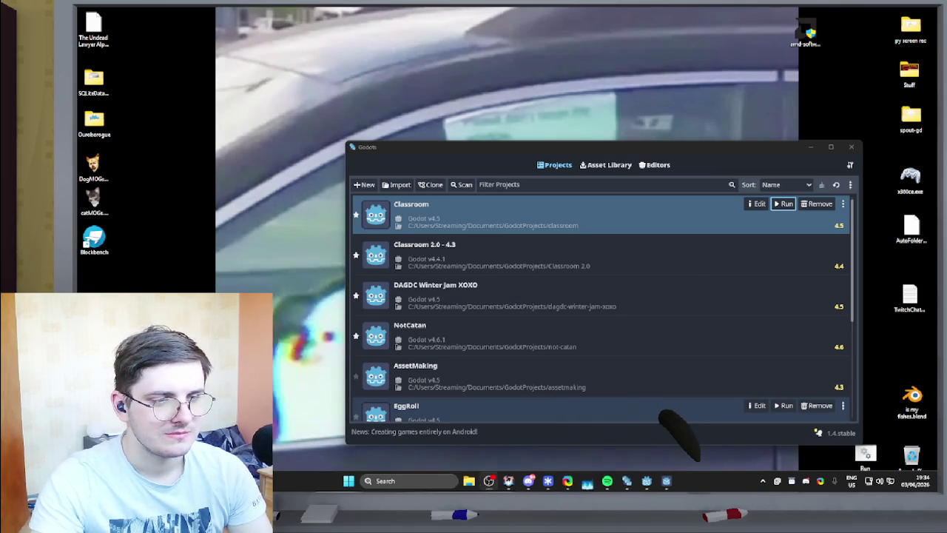
mouse_move(577, 488)
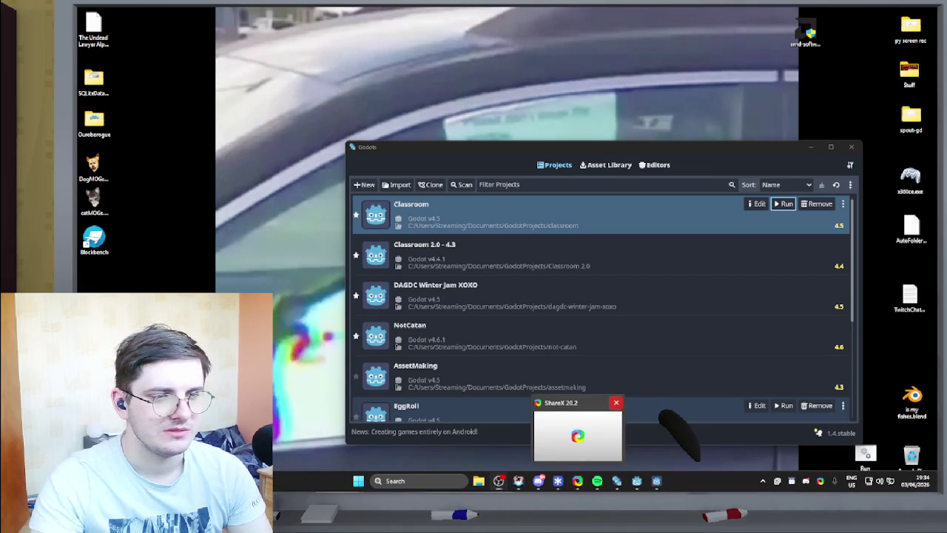
click(616, 401)
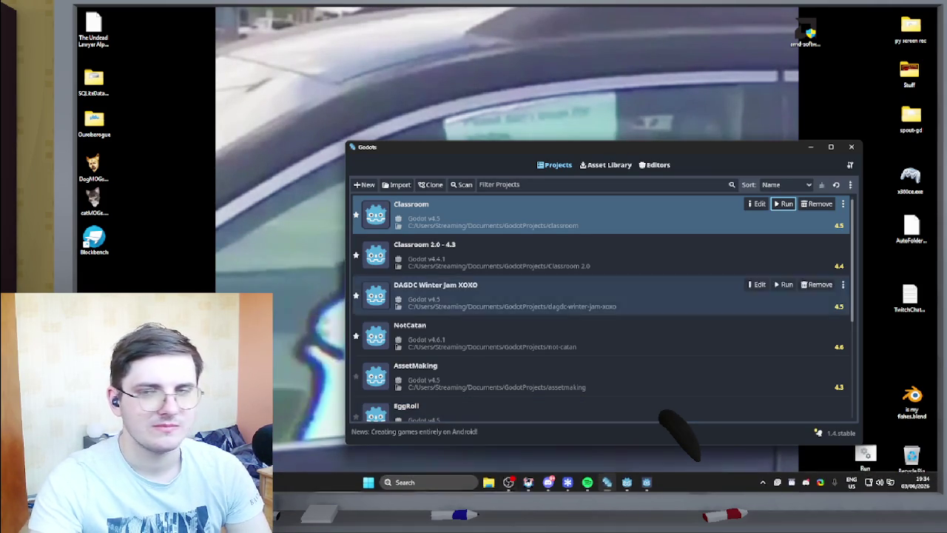
click(851, 147)
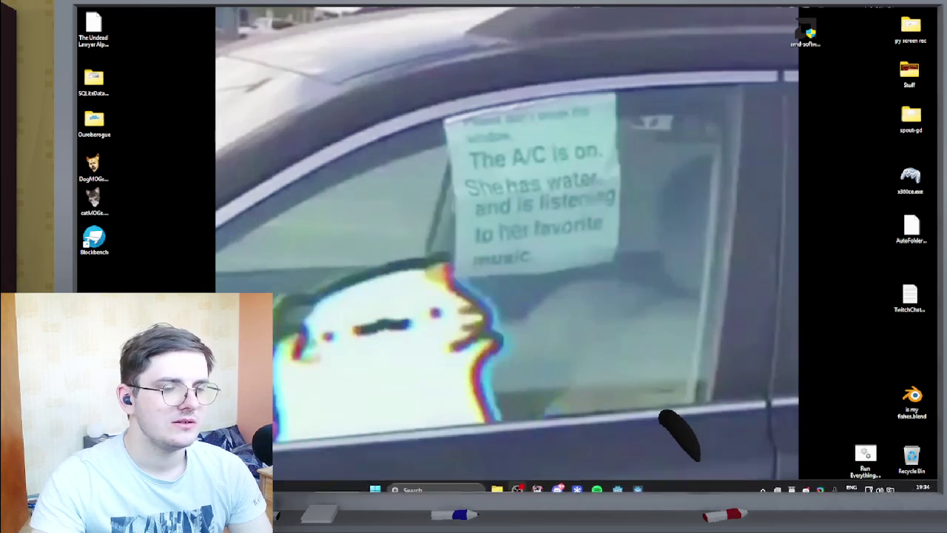
click(616, 489)
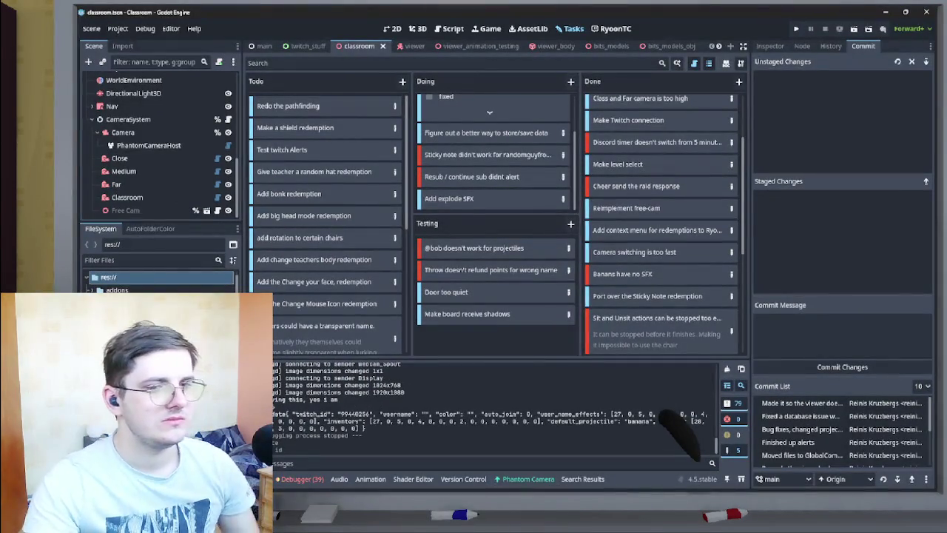
Clear the output log, shrink the output panel, and scroll through the Todo column's cards.
click(727, 368)
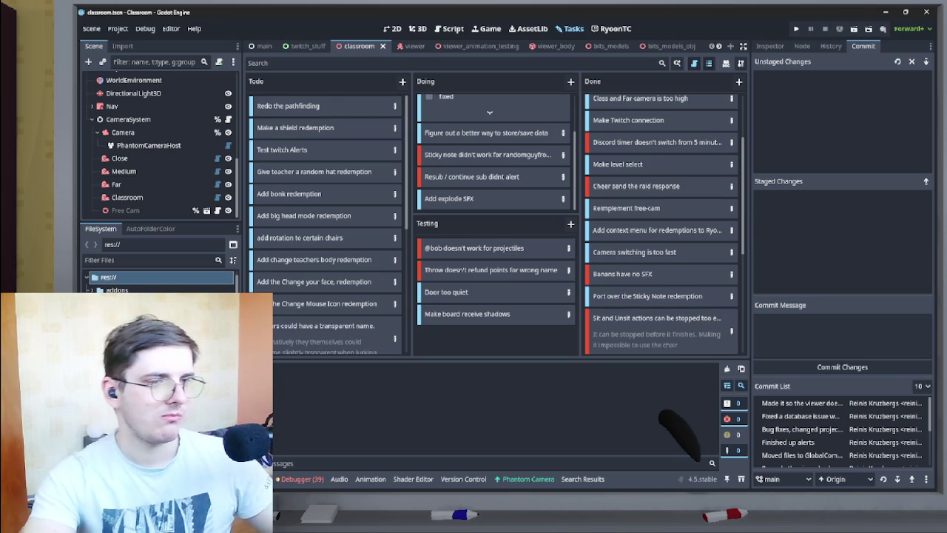
scroll(493, 152, up, 2)
scroll(493, 152, down, 2)
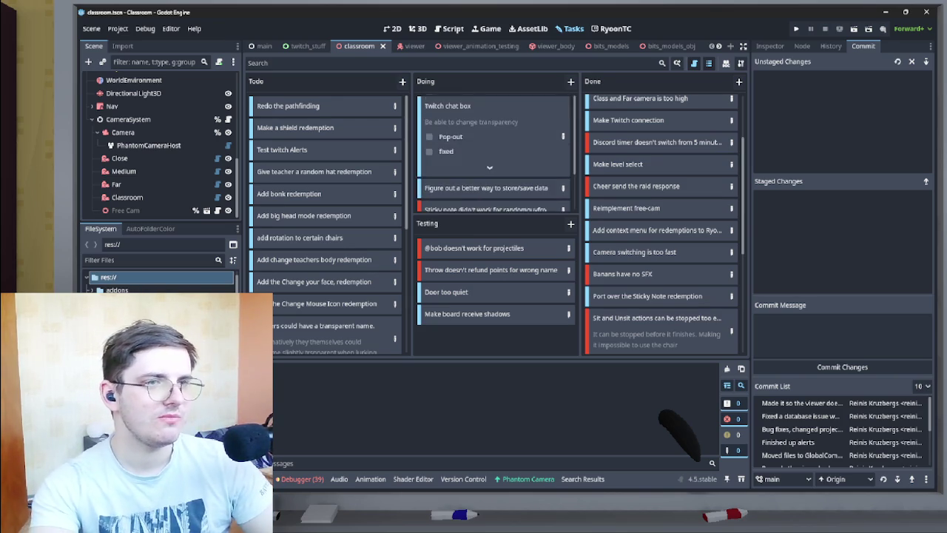
scroll(494, 152, up, 2)
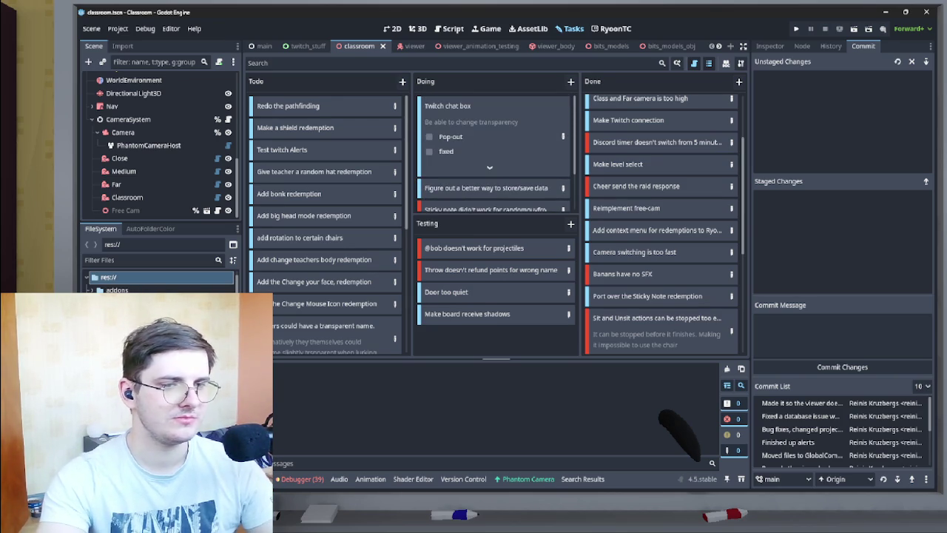
drag(496, 360, 497, 372)
scroll(493, 153, down, 2)
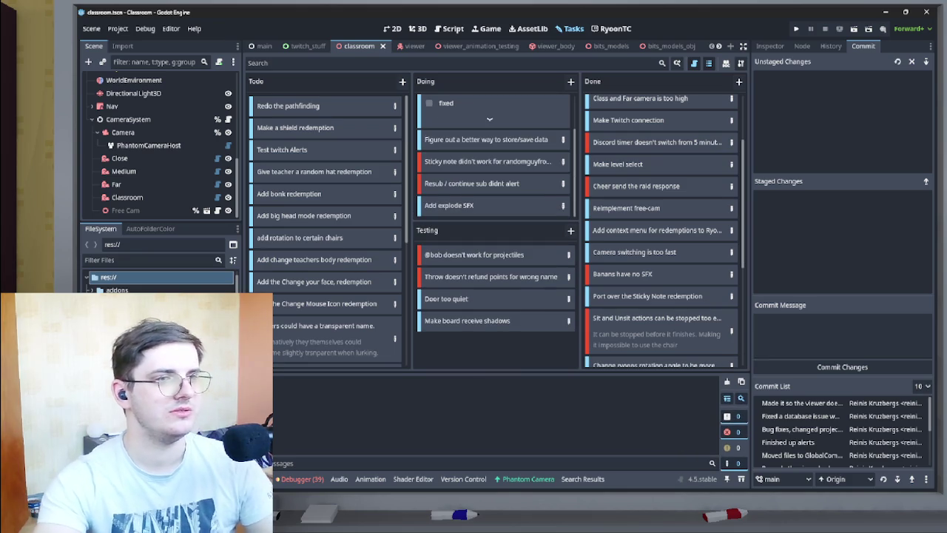
scroll(494, 153, up, 2)
scroll(493, 152, down, 2)
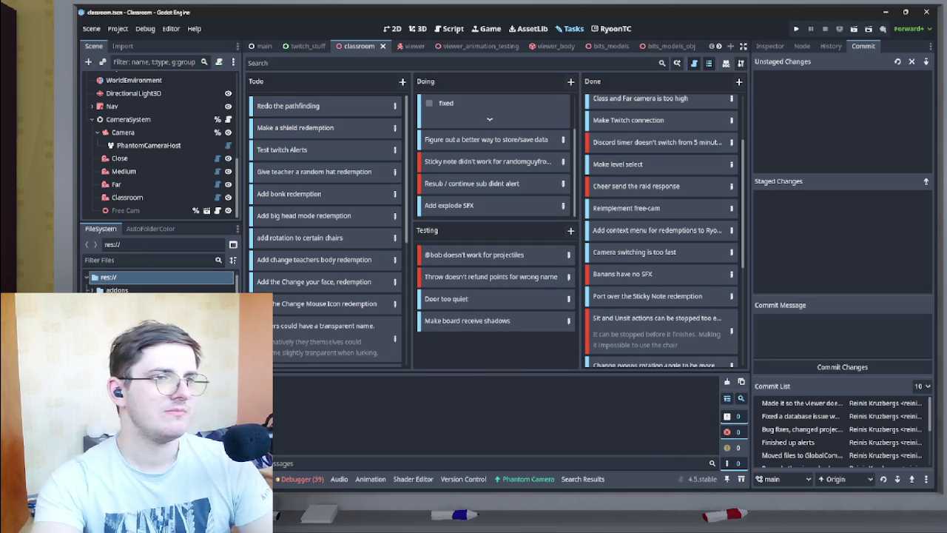
scroll(494, 152, up, 2)
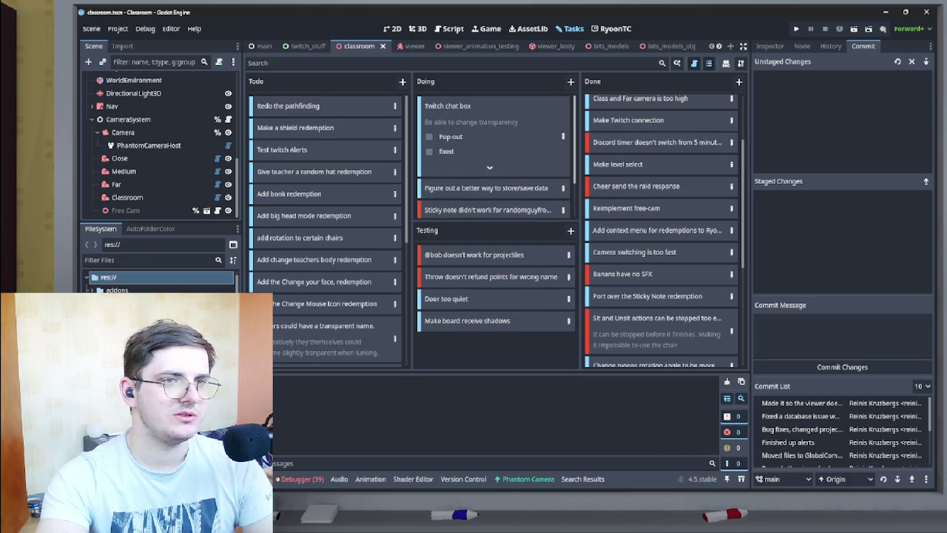
scroll(494, 153, down, 2)
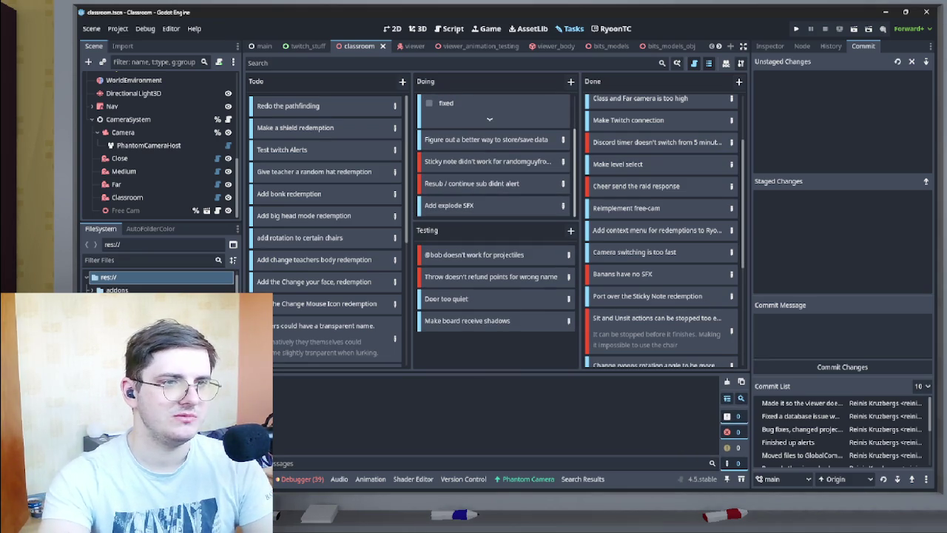
scroll(326, 229, down, 5)
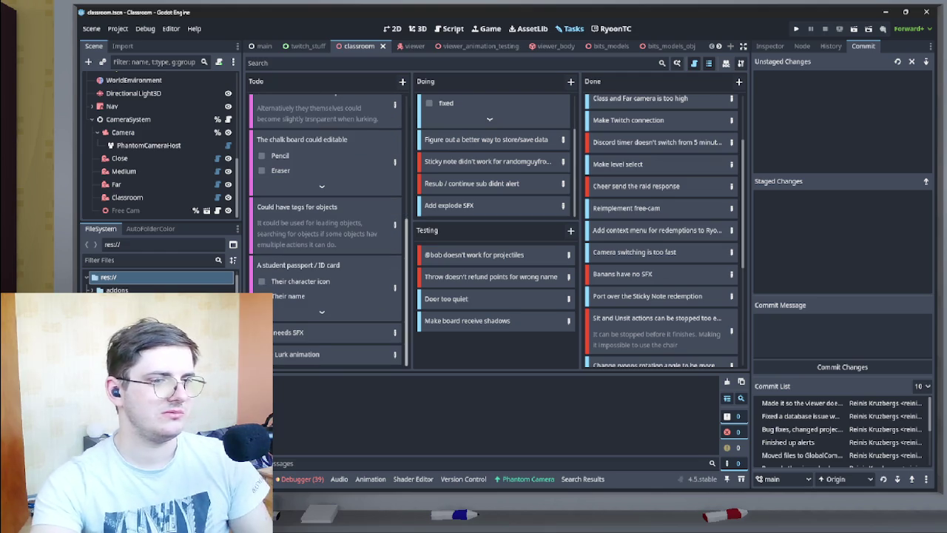
Add a new Idea card titled 'Dynamic camera movement' to the Todo column.
click(403, 81)
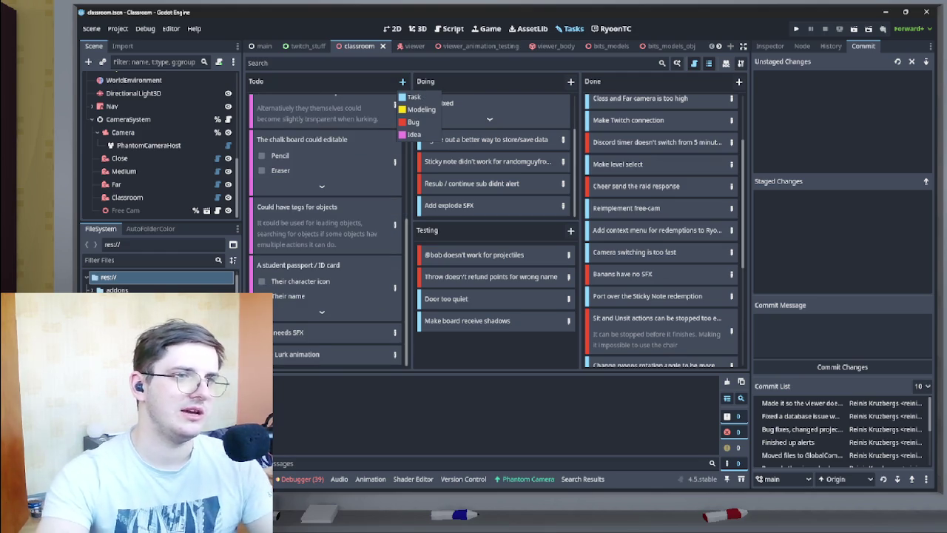
click(413, 97)
key(BackSpace)
text(Dynamic)
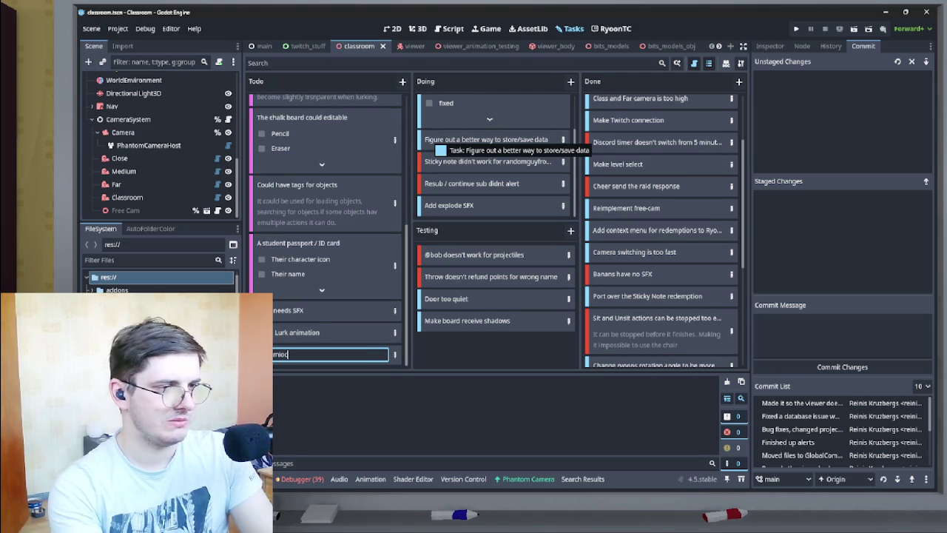
text( camer)
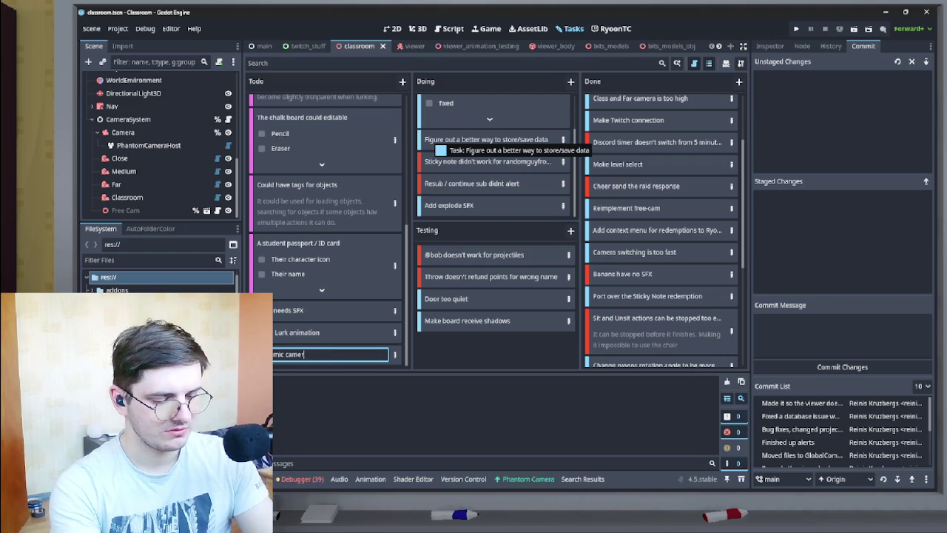
text(a movement)
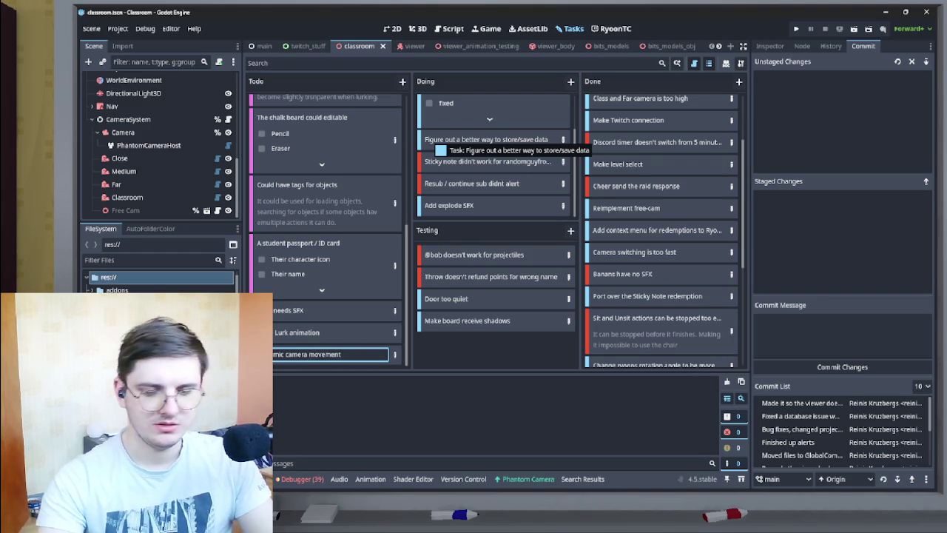
key(Return)
key(Return)
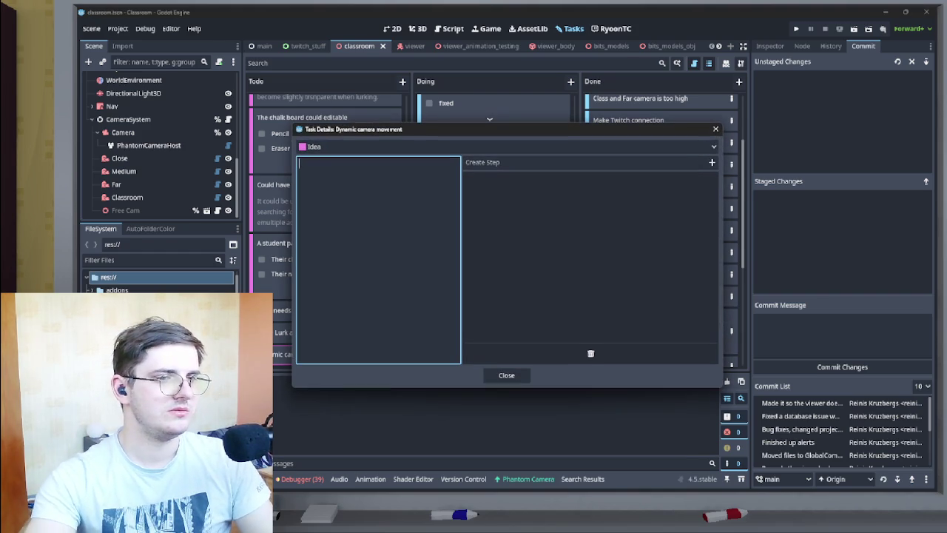
Describe it: with no 'action' in the classroom, the camera changes state to 'Close' and recenters.
text(If there is no)
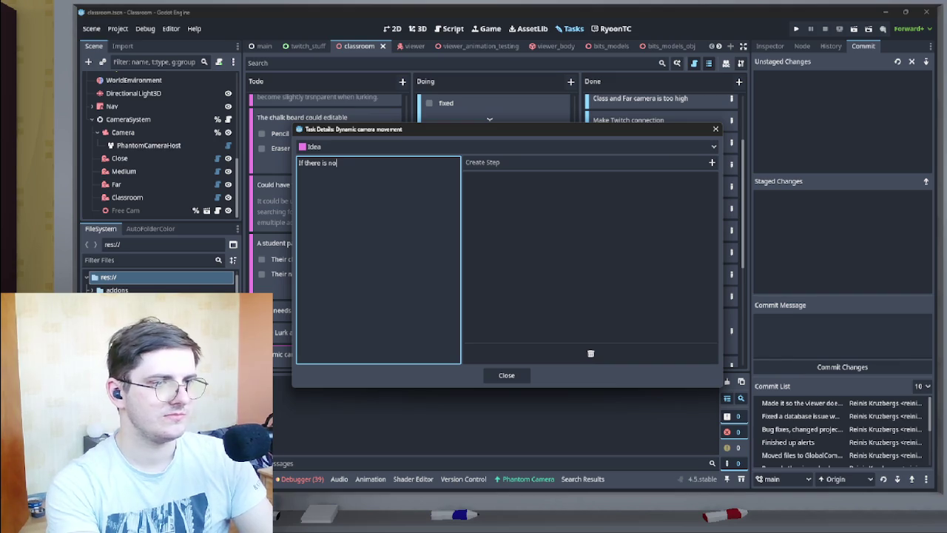
text( 'action)
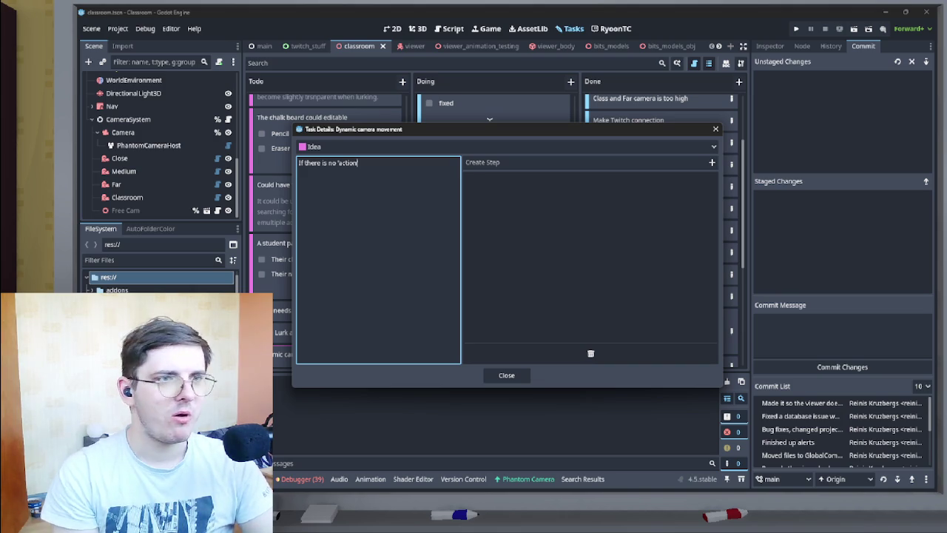
text(' in the g)
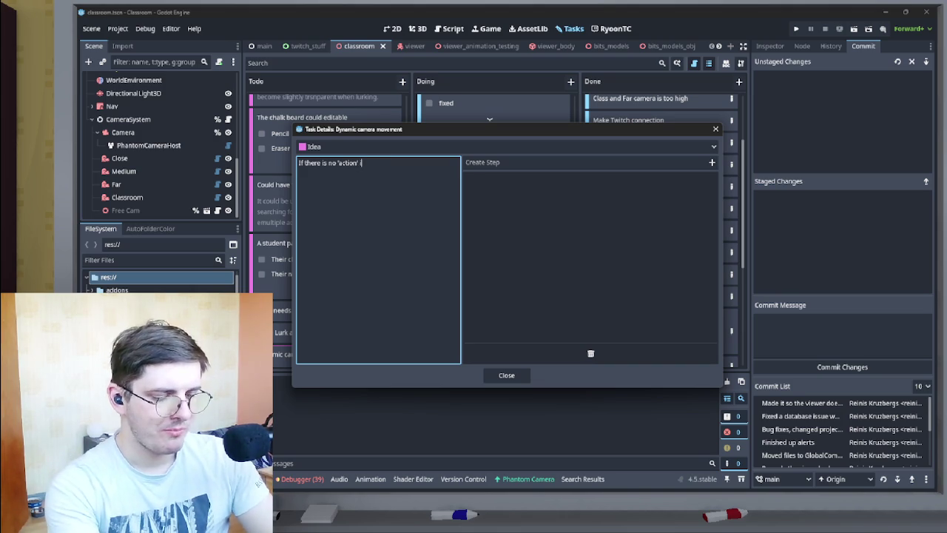
key(BackSpace)
text(classroom)
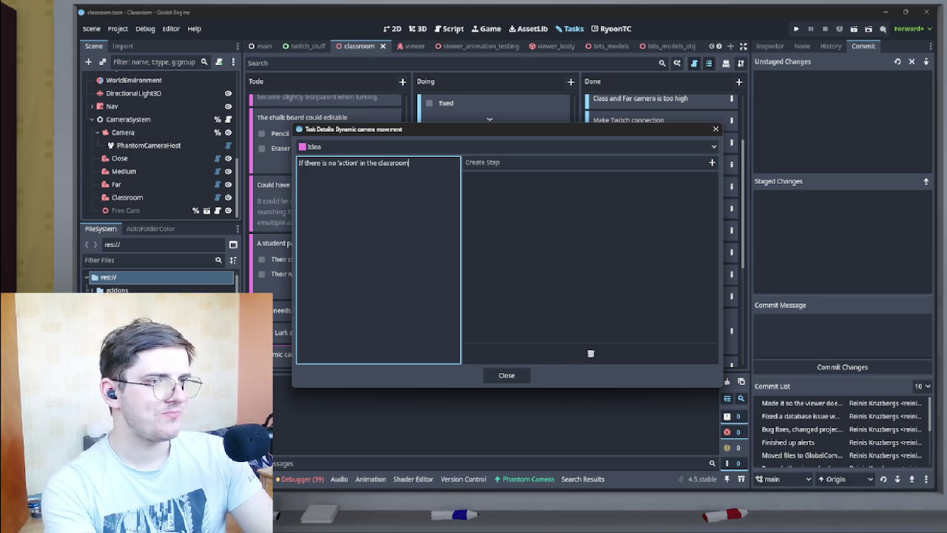
text(.)
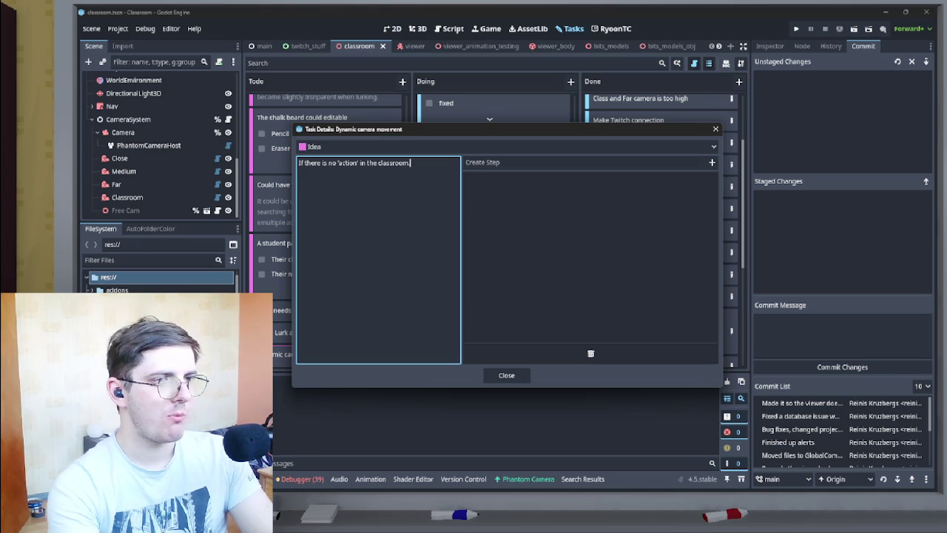
text( The cam)
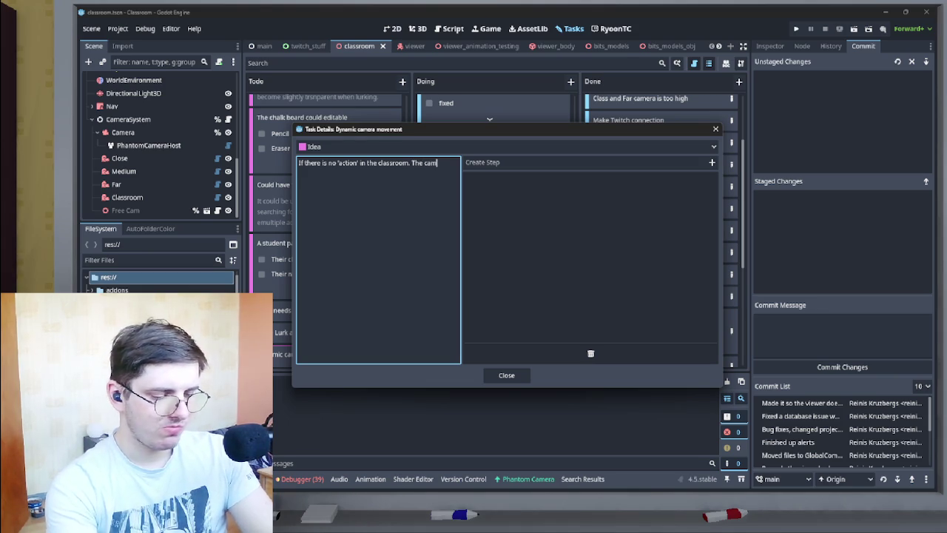
text(era )
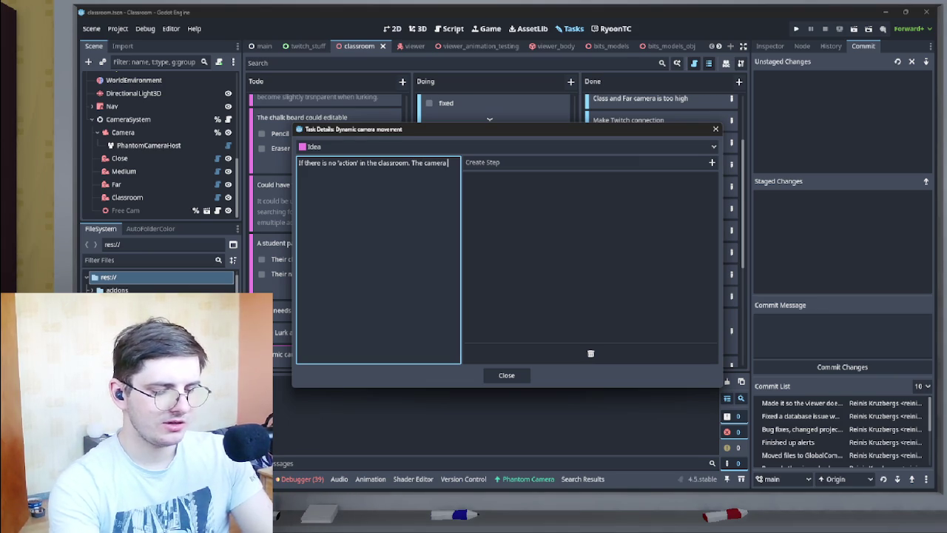
text(automati)
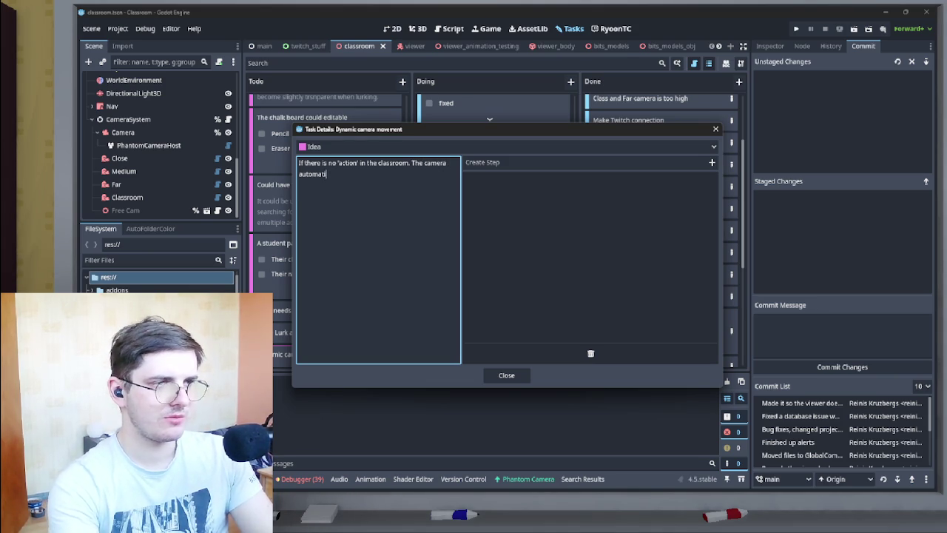
text(cally z)
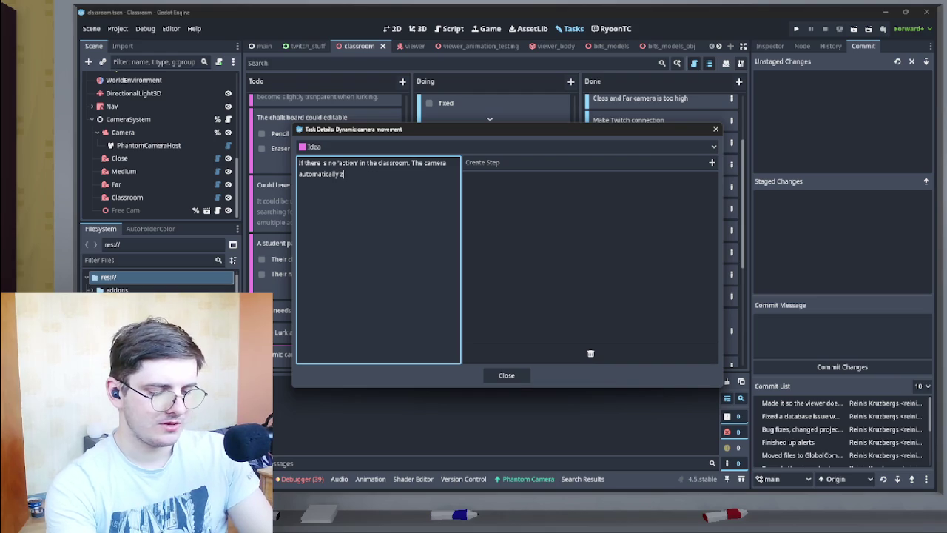
text(ooms back)
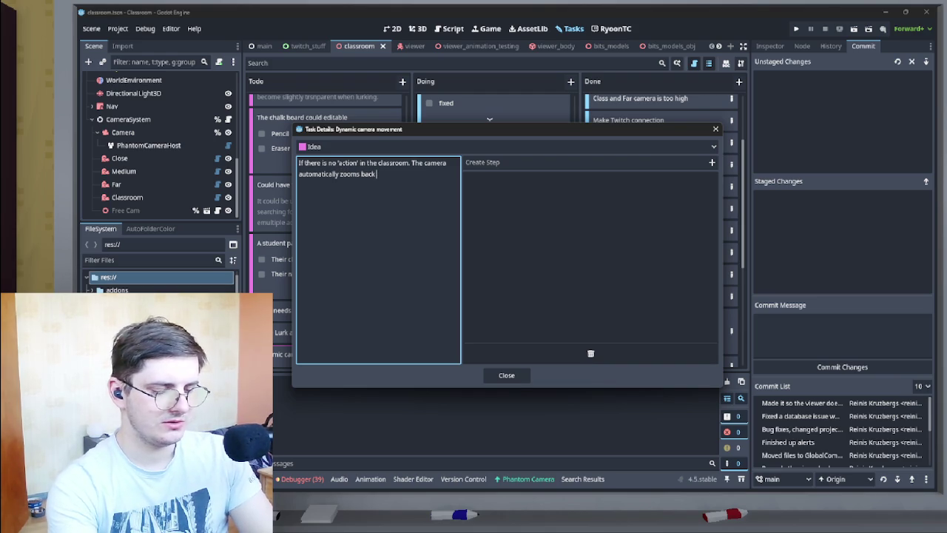
key(ctrl+BackSpace)
key(ctrl+BackSpace)
key(ctrl+BackSpace)
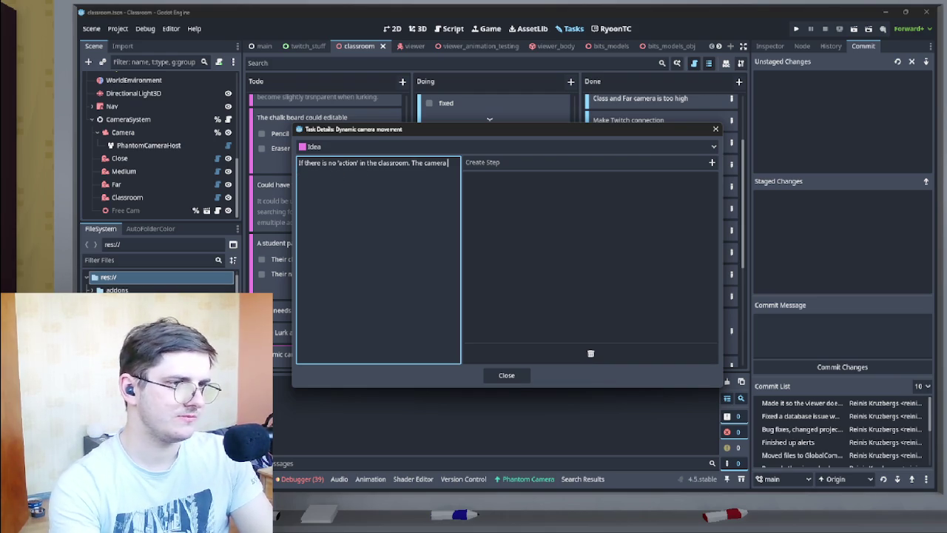
text(changes)
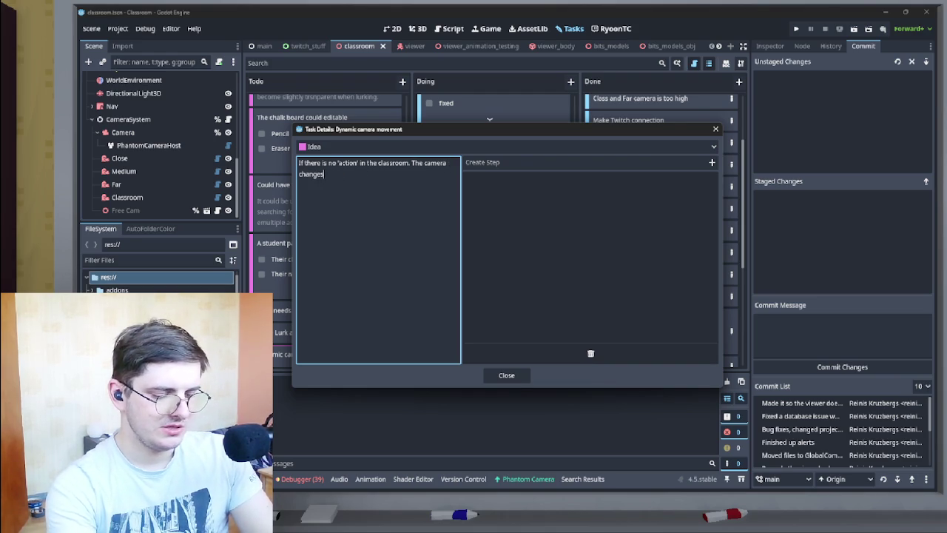
text( the state )
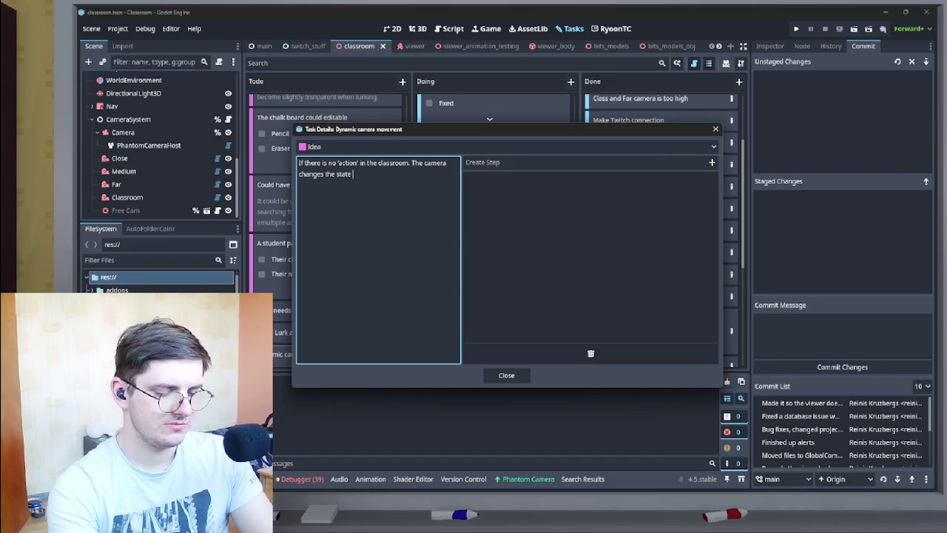
text(to f)
text(Close)
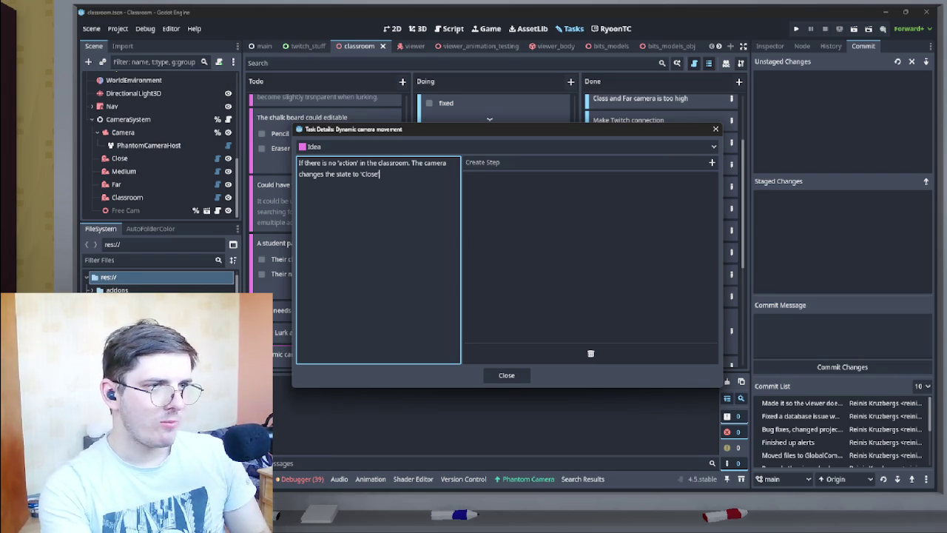
text(' and)
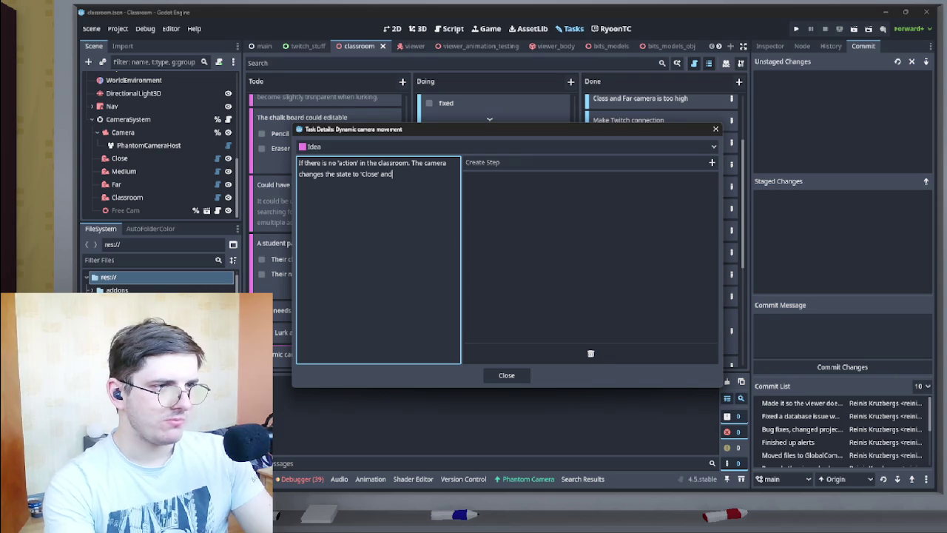
text( I get mo)
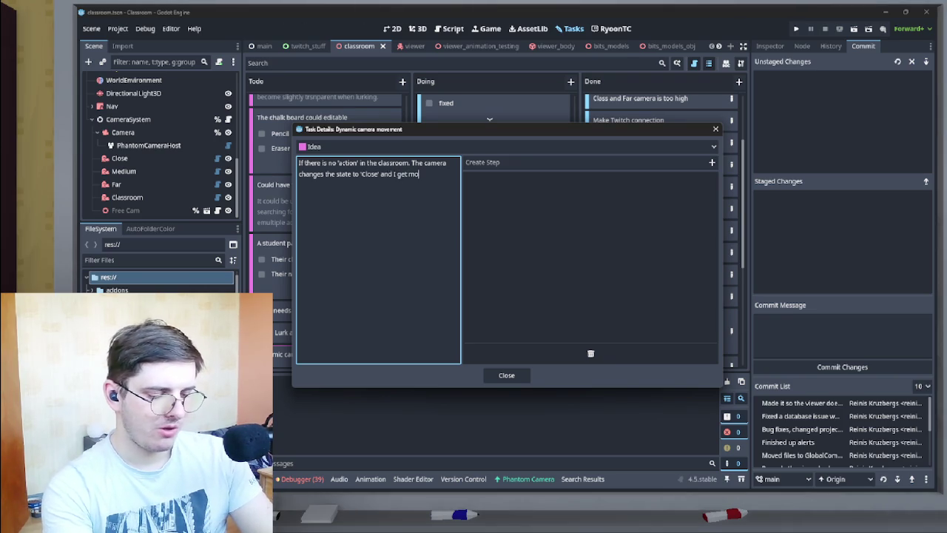
text(ved back )
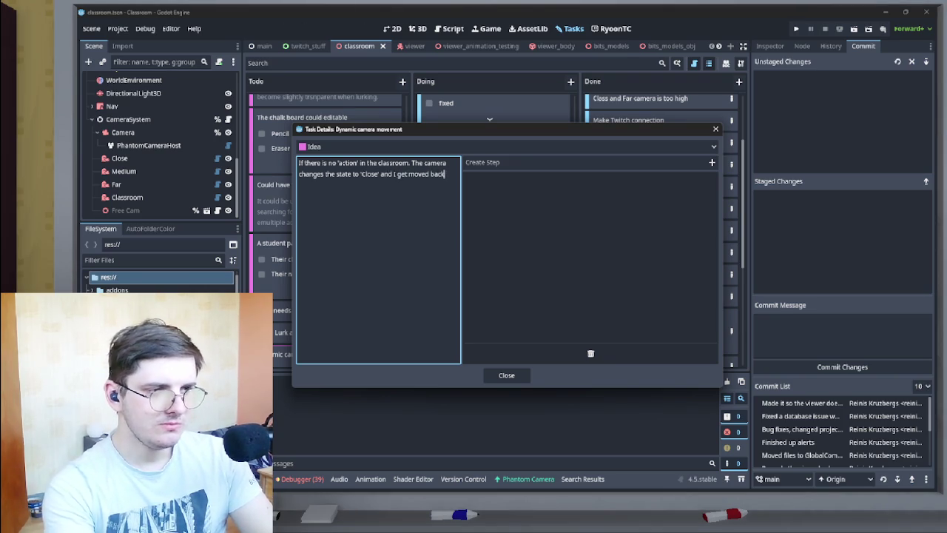
text(to)
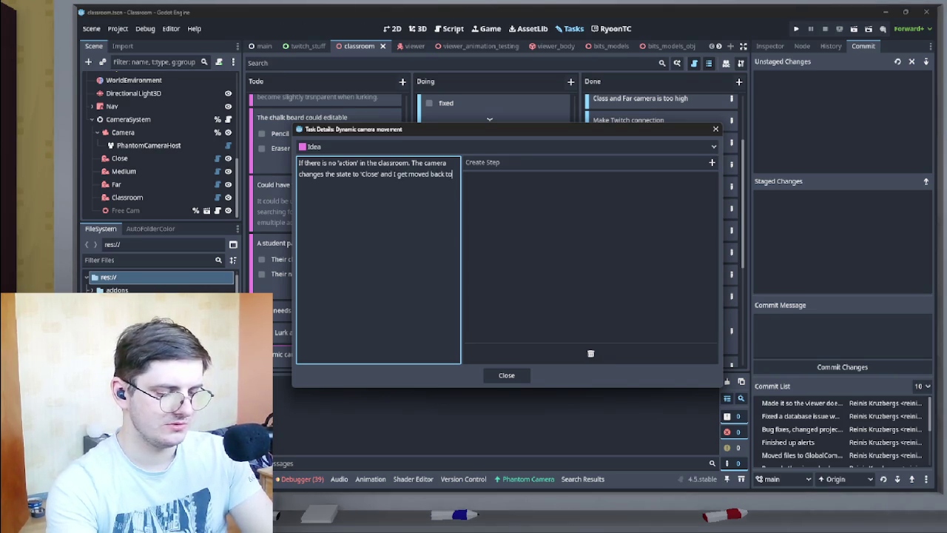
text( the center)
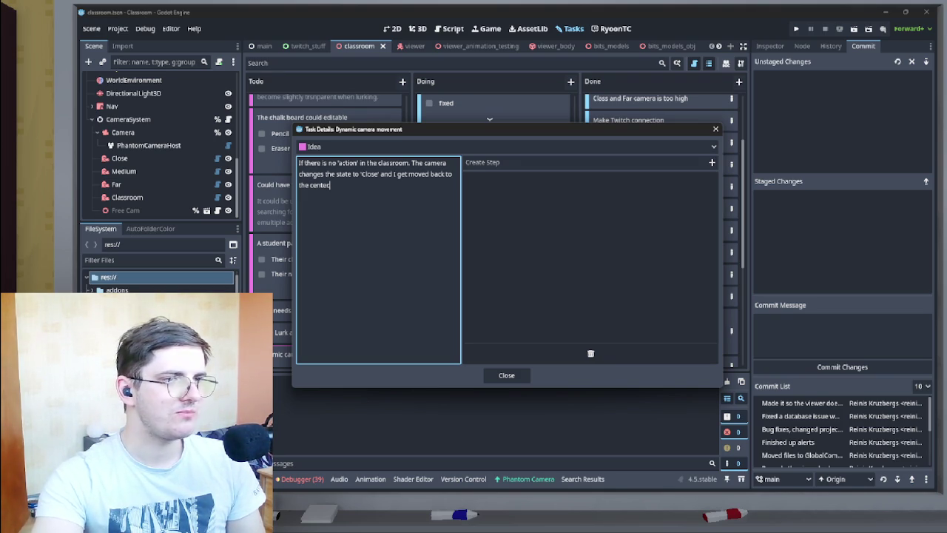
click(506, 376)
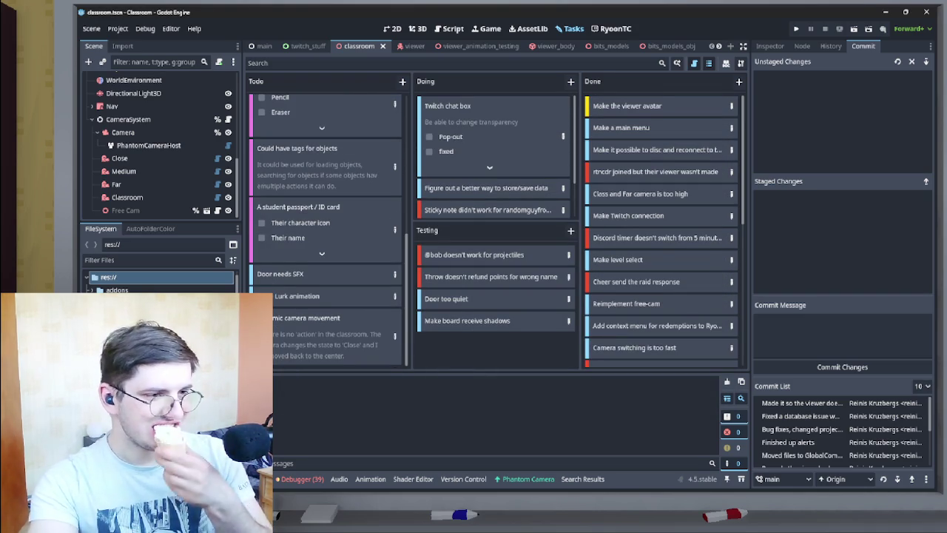
scroll(333, 296, up, 3)
scroll(326, 222, up, 5)
scroll(326, 222, down, 8)
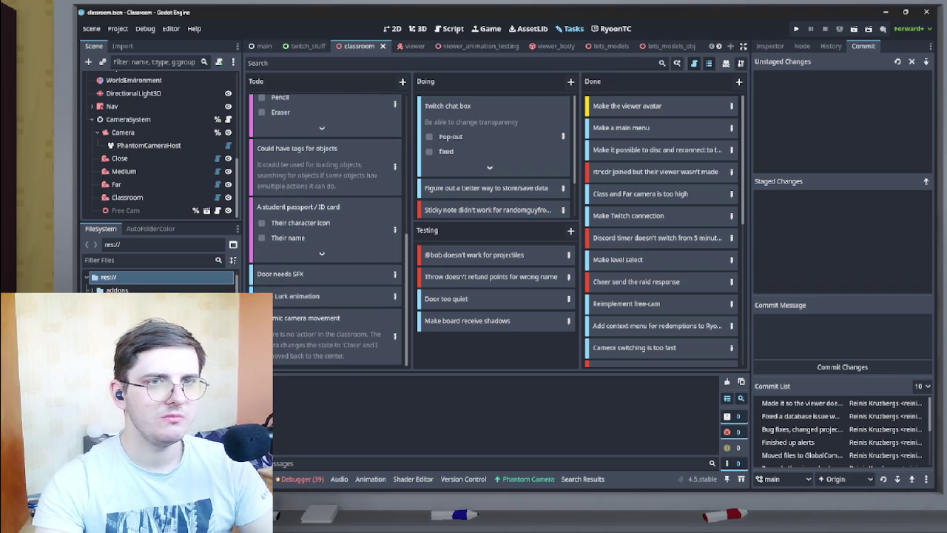
scroll(325, 229, down, 5)
scroll(325, 230, up, 5)
scroll(325, 229, down, 5)
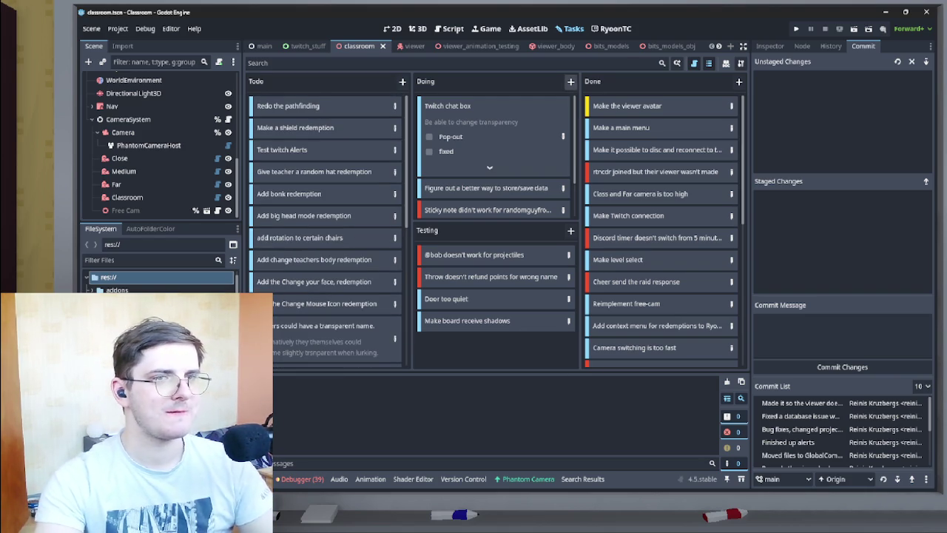
scroll(494, 163, down, 2)
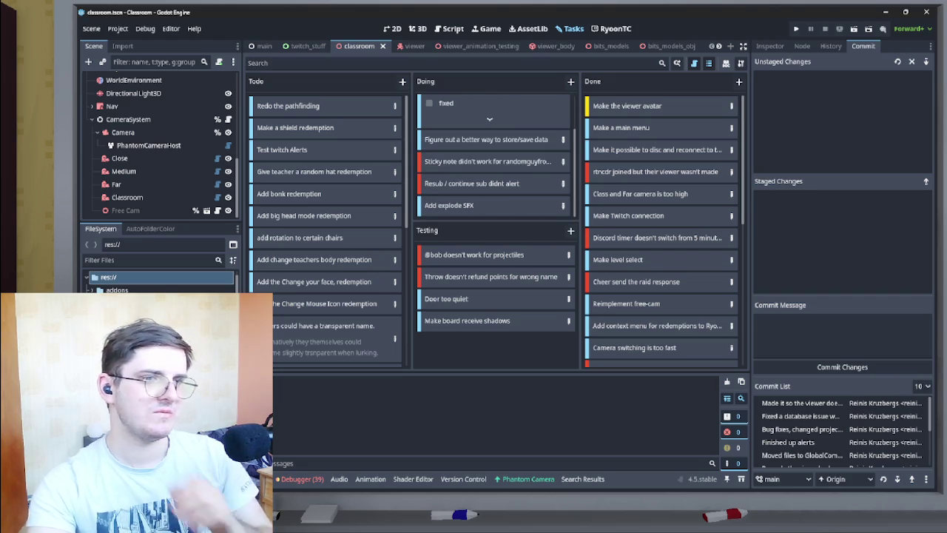
click(570, 81)
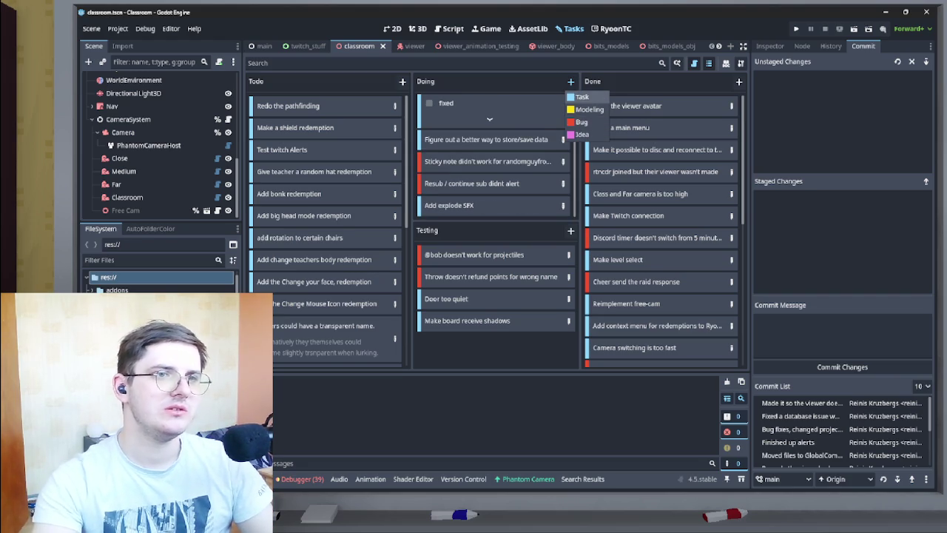
Add a task card 'Timer for viewers to automatically leave' and drag it into the Todo column.
click(582, 97)
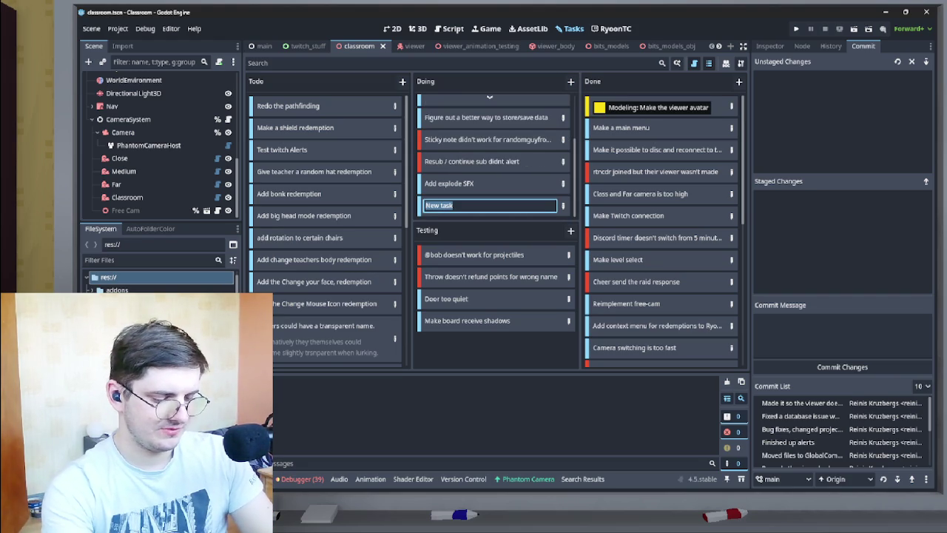
text(Timer fo)
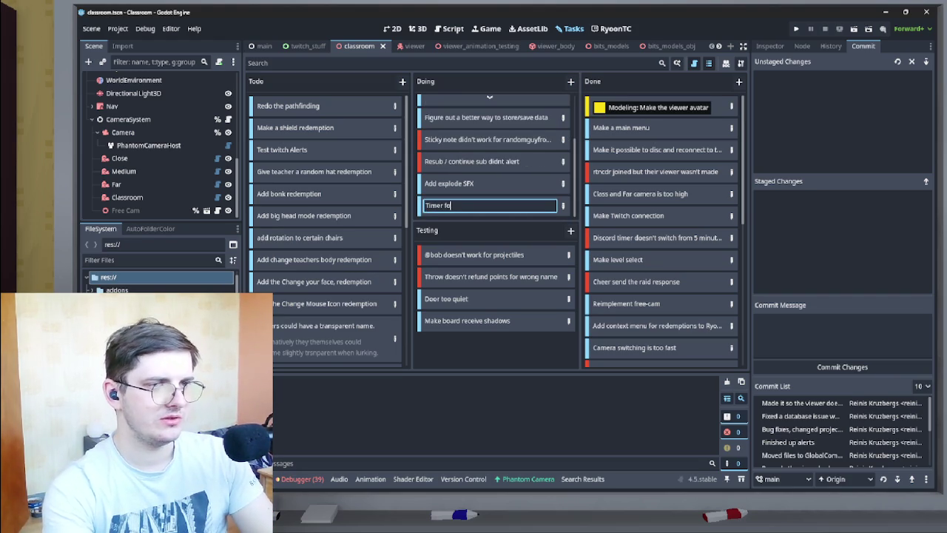
text(r viewer)
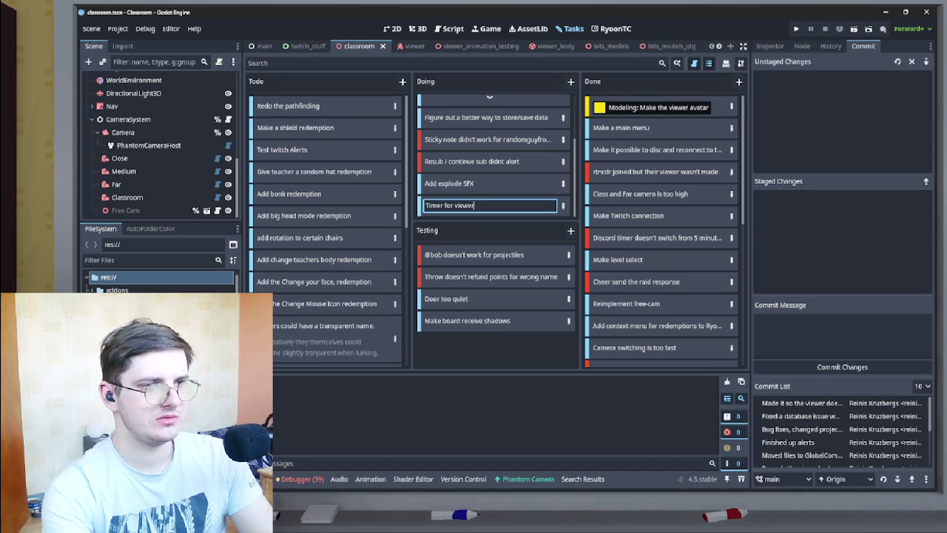
text(s to auto)
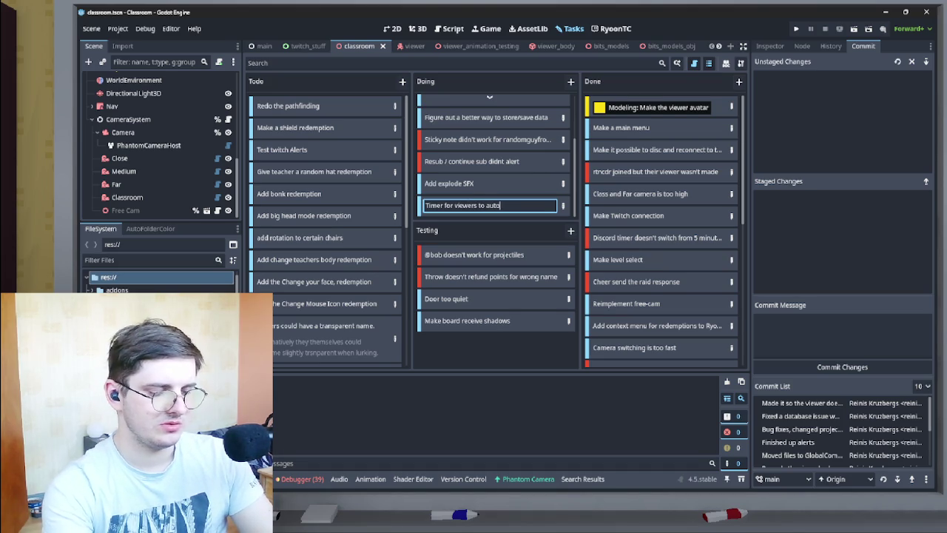
text(matically leave)
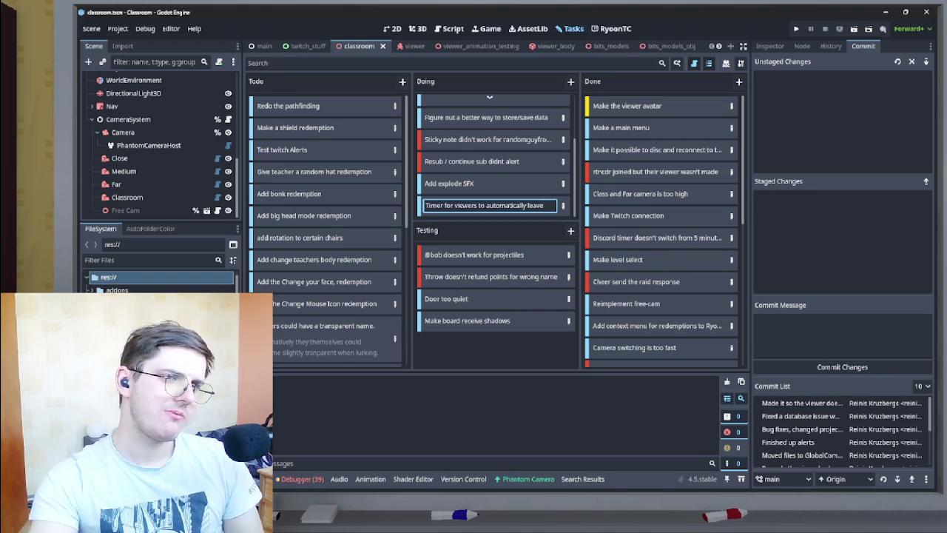
key(Return)
mouse_move(481, 205)
mouse_down()
mouse_move(449, 275)
mouse_move(322, 252)
mouse_move(299, 237)
mouse_move(316, 236)
mouse_up()
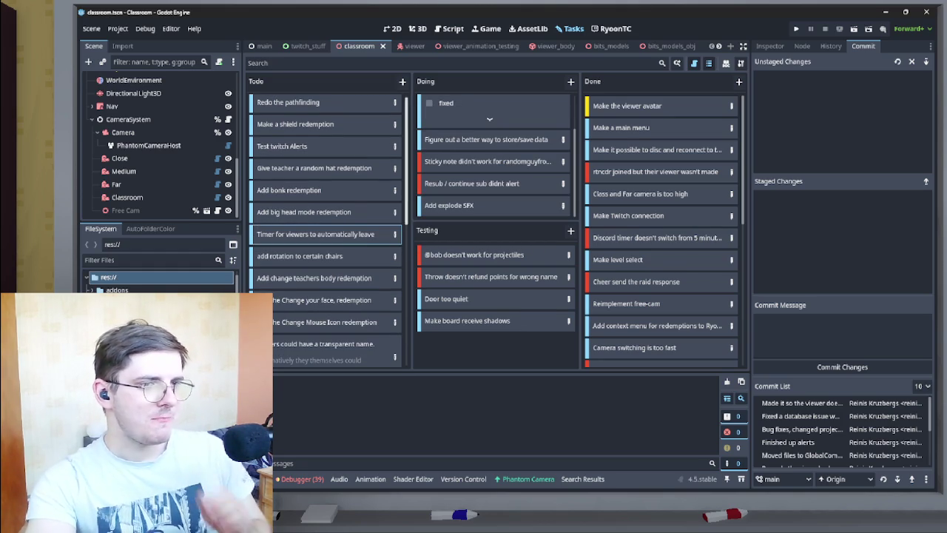
Enter 'Pop-out' on the task board and scroll through the Todo column.
scroll(325, 234, down, 5)
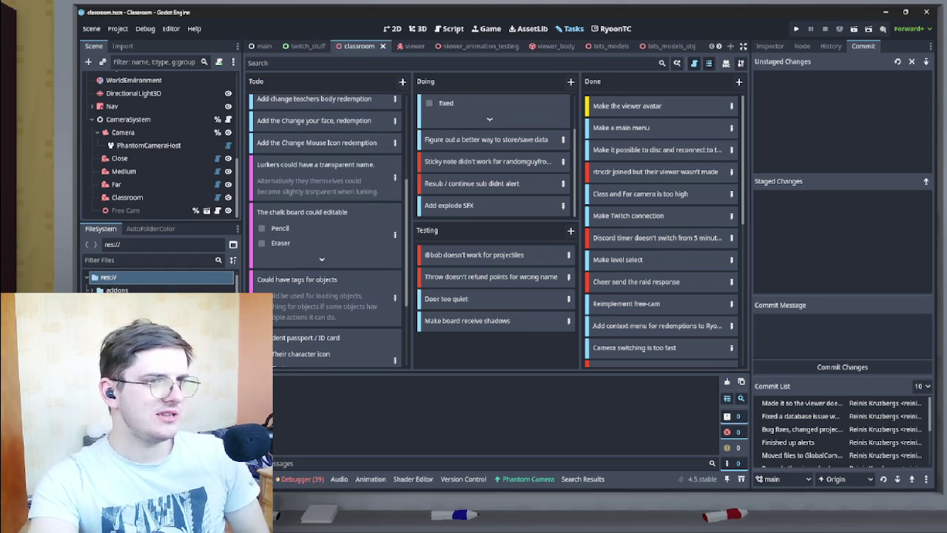
scroll(325, 222, up, 3)
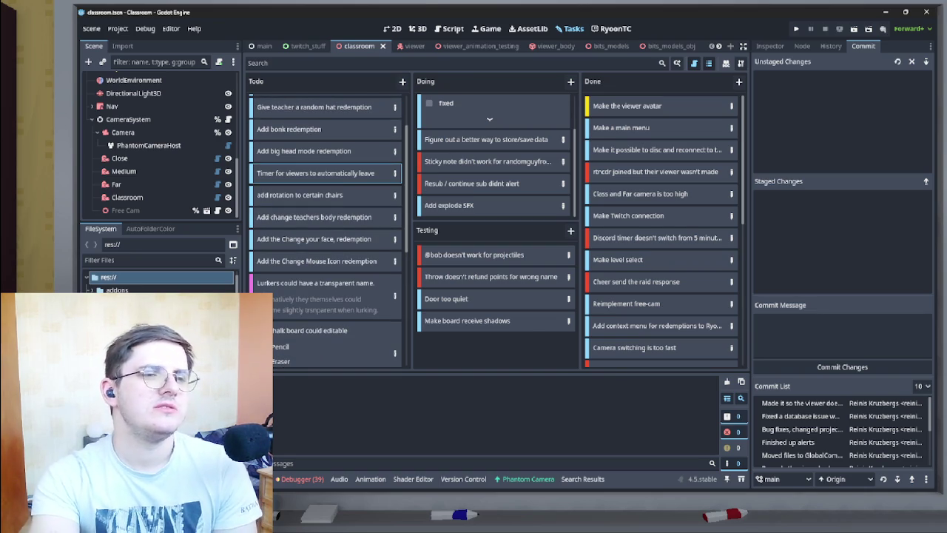
scroll(325, 230, up, 1)
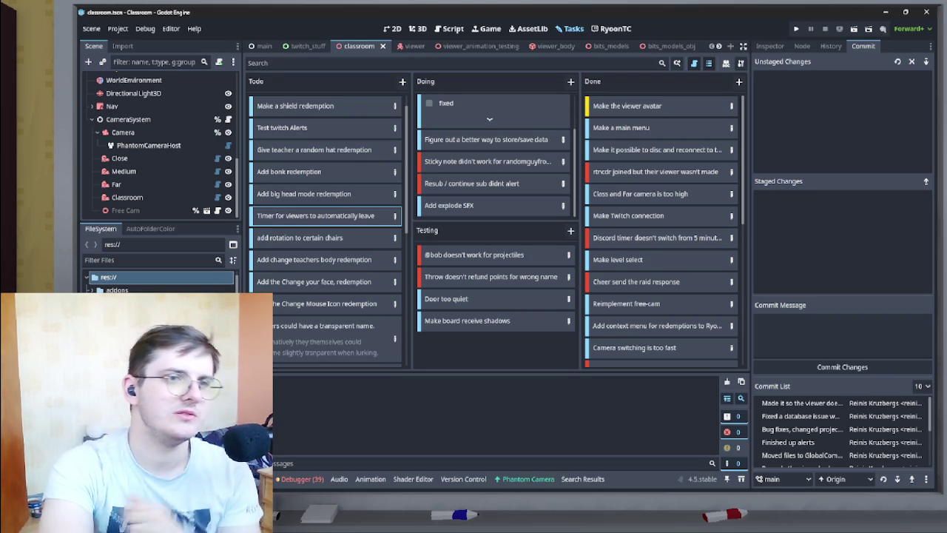
text(Pop-out)
key(Return)
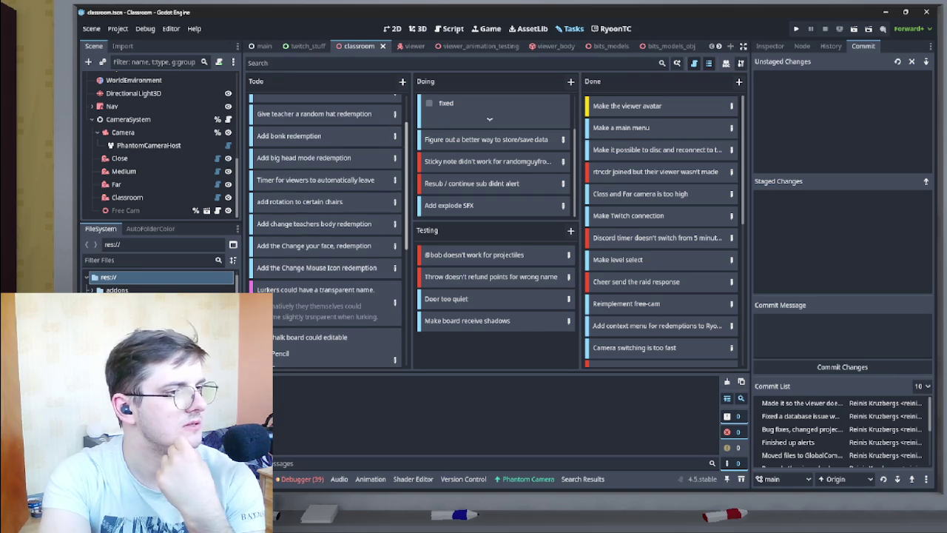
scroll(325, 226, down, 3)
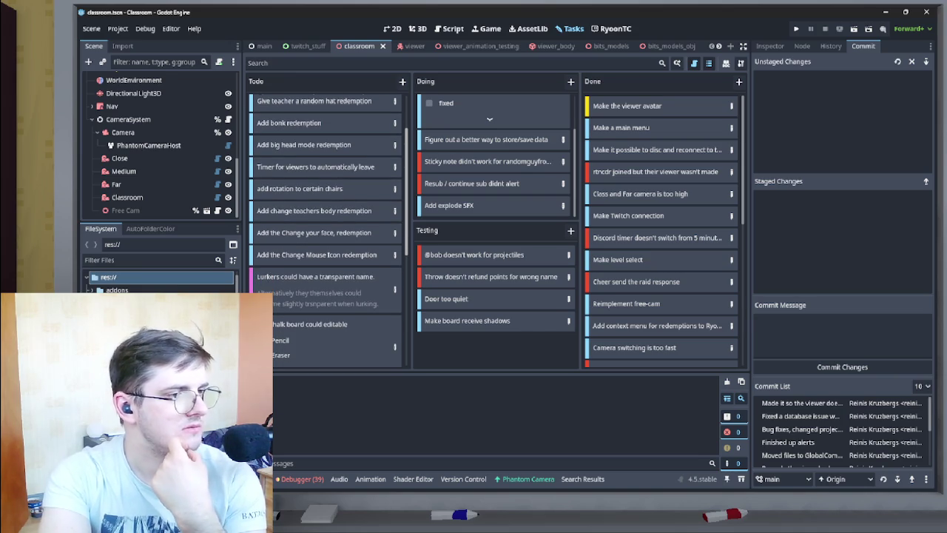
scroll(326, 226, down, 3)
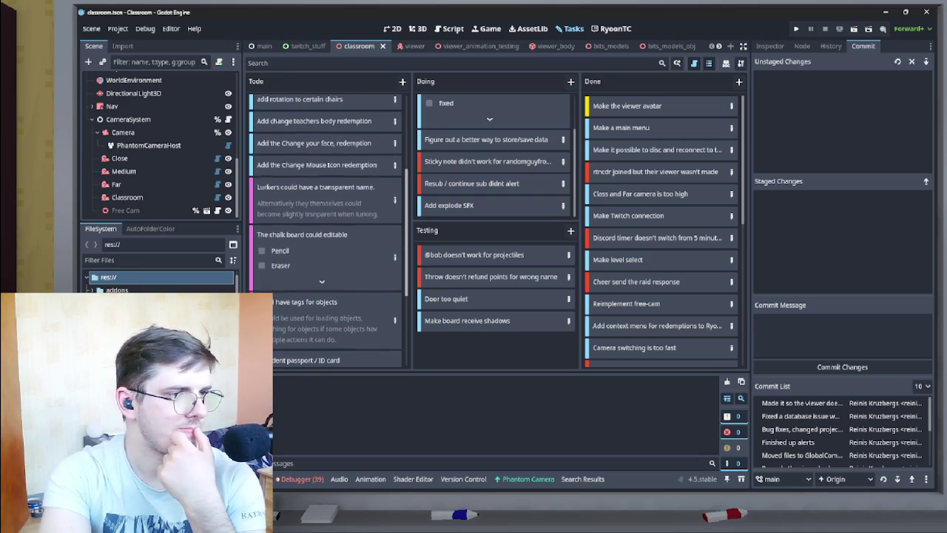
scroll(325, 226, down, 2)
scroll(325, 226, up, 3)
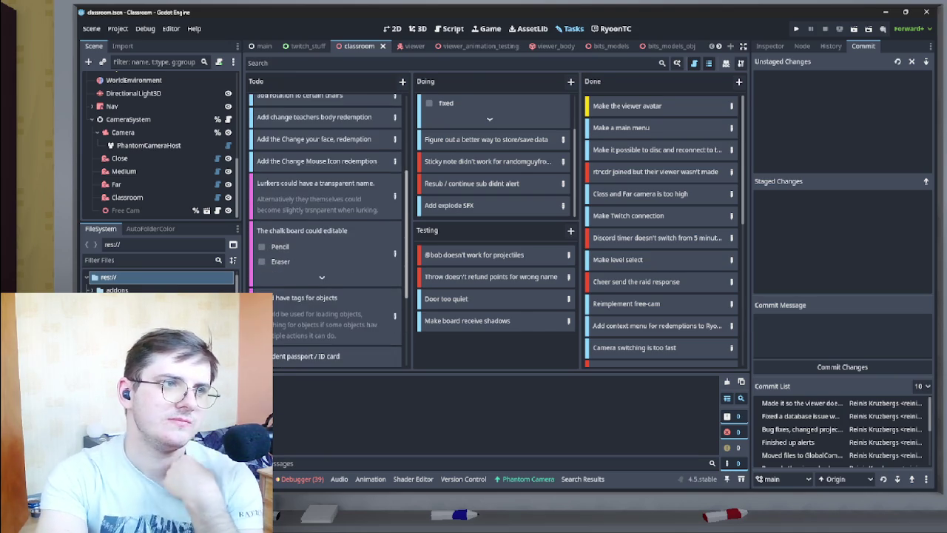
mouse_move(326, 196)
mouse_down()
mouse_move(440, 107)
mouse_move(438, 133)
mouse_up()
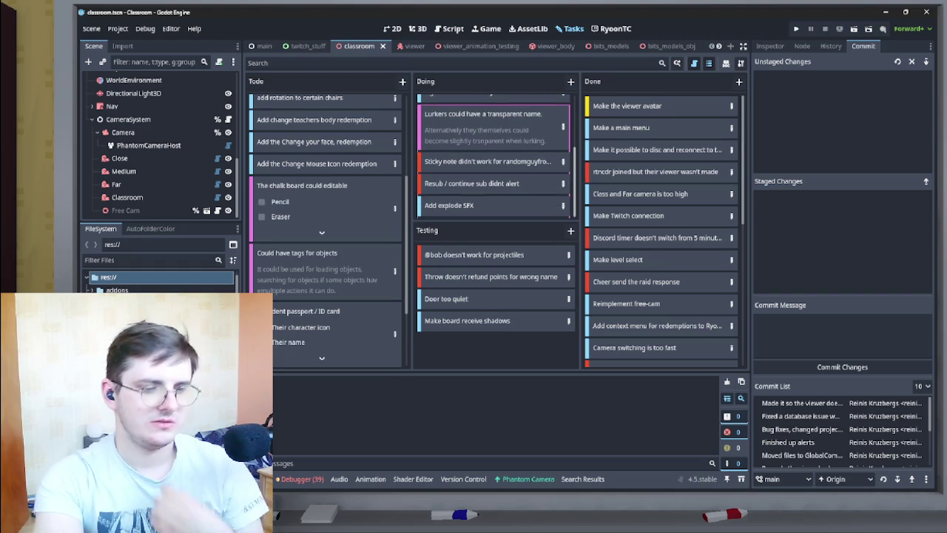
scroll(326, 222, down, 3)
scroll(326, 222, up, 2)
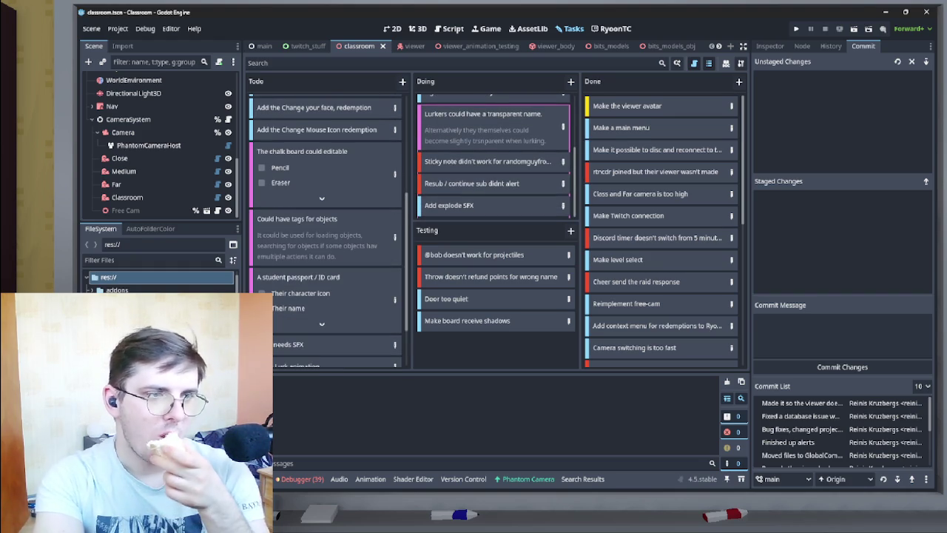
scroll(326, 222, up, 5)
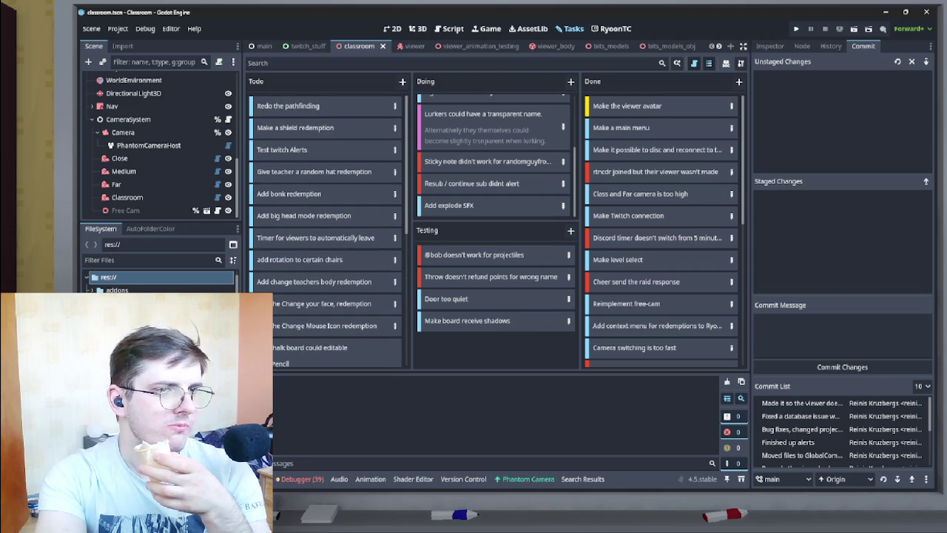
scroll(496, 156, up, 3)
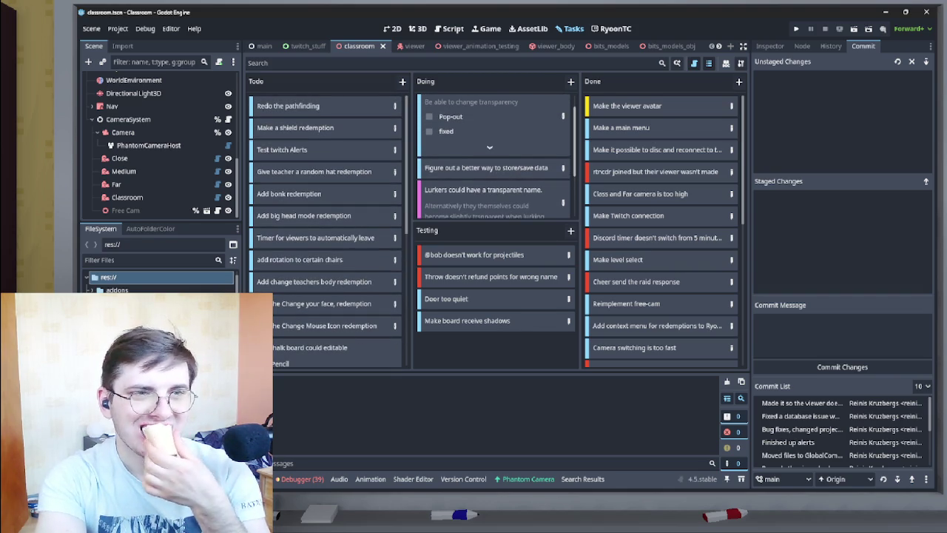
scroll(496, 155, up, 1)
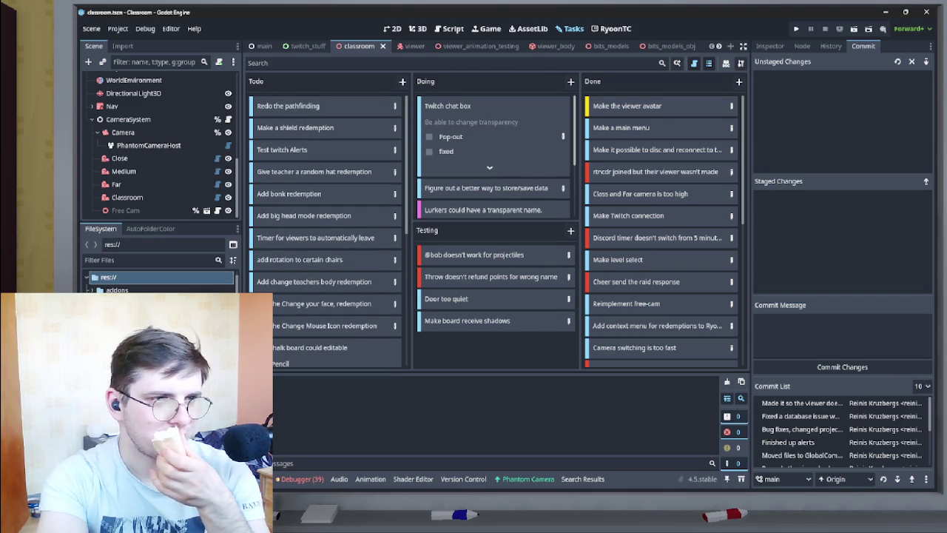
scroll(495, 156, down, 3)
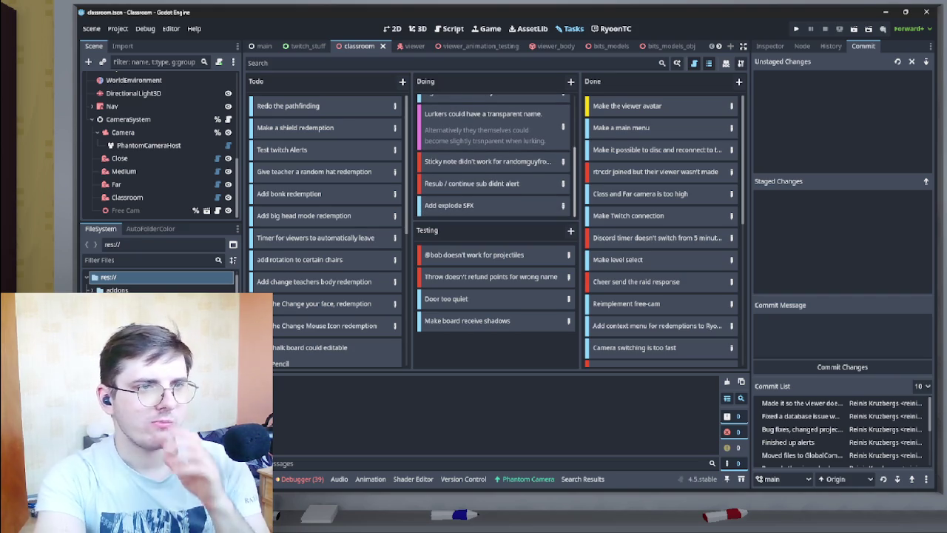
scroll(494, 156, up, 5)
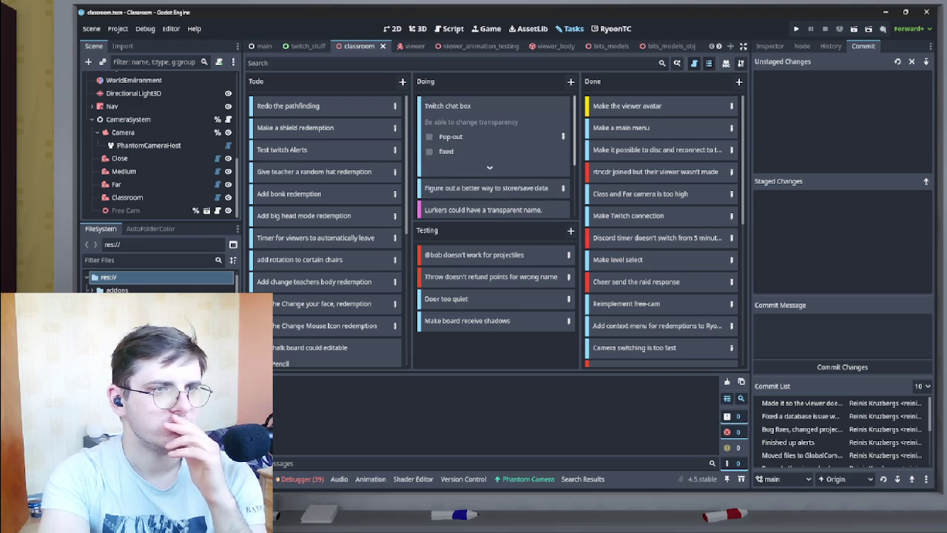
scroll(494, 155, down, 2)
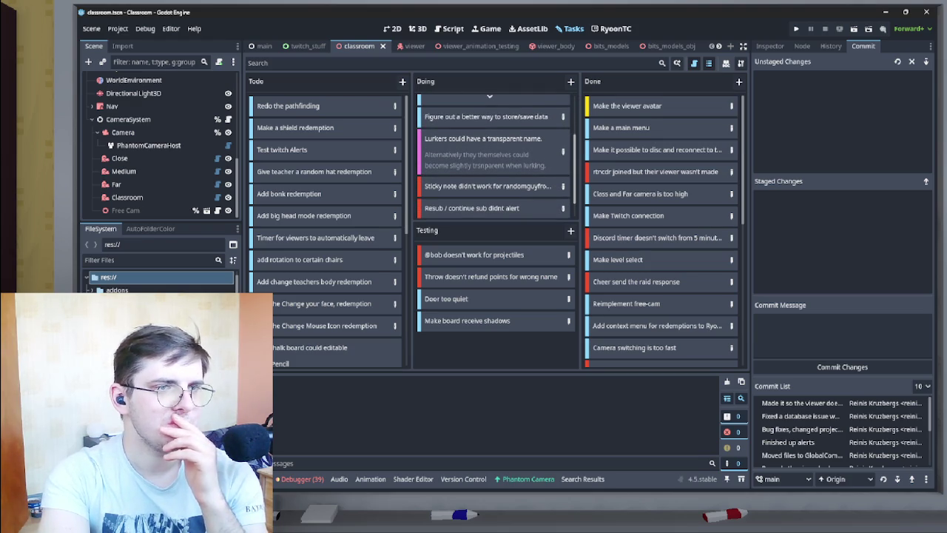
scroll(494, 156, up, 1)
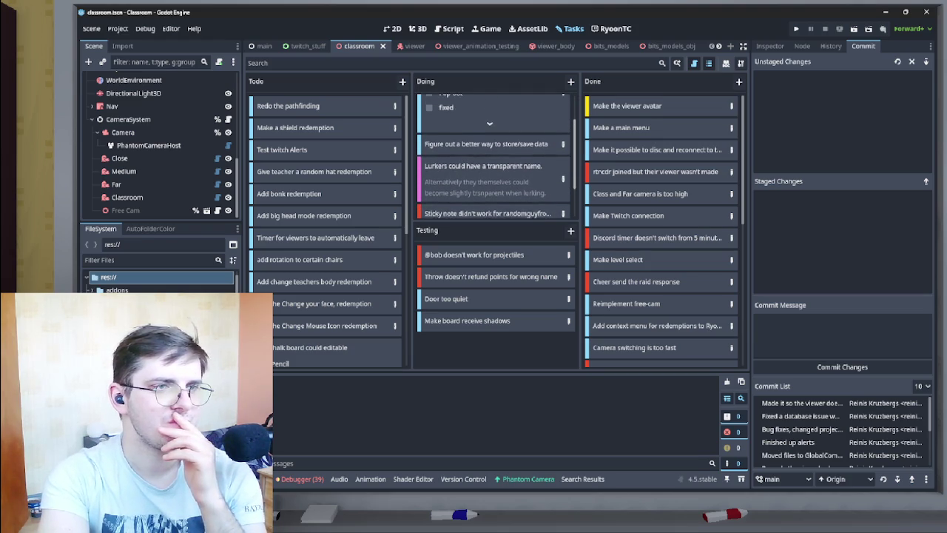
scroll(494, 156, down, 2)
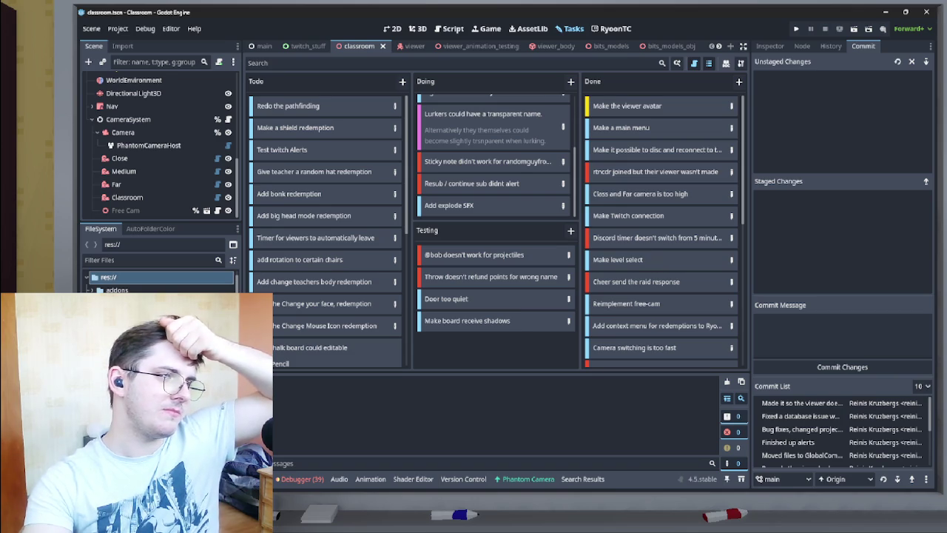
Drop the 'Add big head mode redemption' card into Doing and check the 'Door too quiet' card.
mouse_move(304, 215)
mouse_down()
mouse_move(537, 191)
mouse_move(526, 219)
mouse_move(514, 194)
mouse_up()
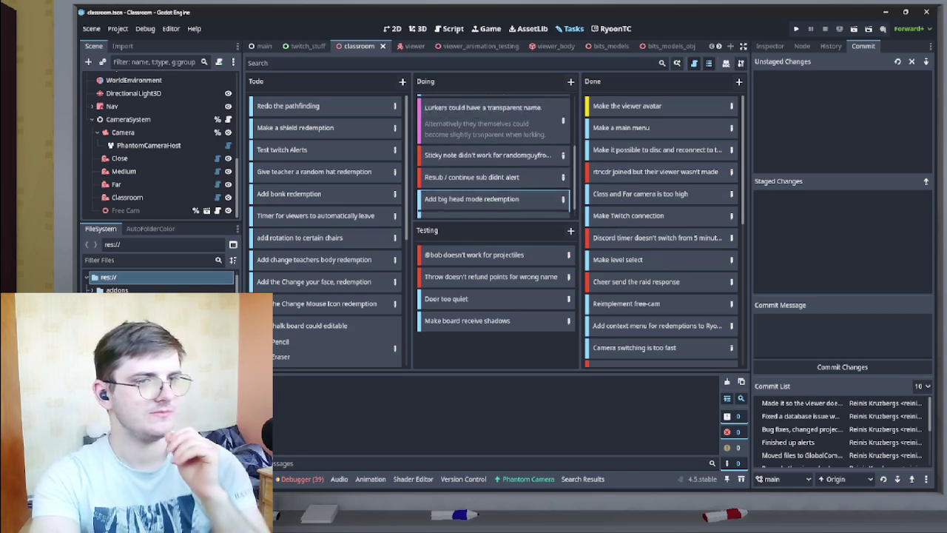
scroll(493, 155, up, 3)
scroll(493, 156, up, 1)
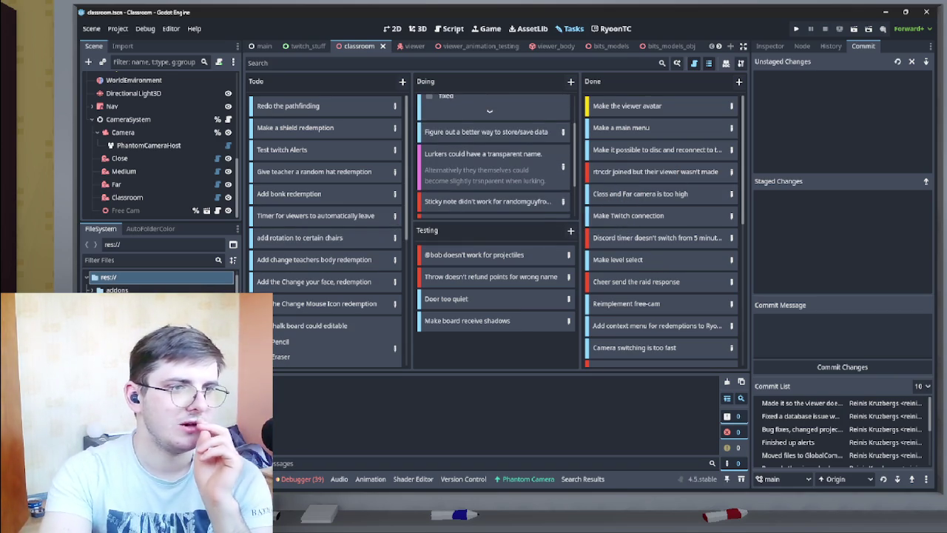
scroll(494, 155, up, 2)
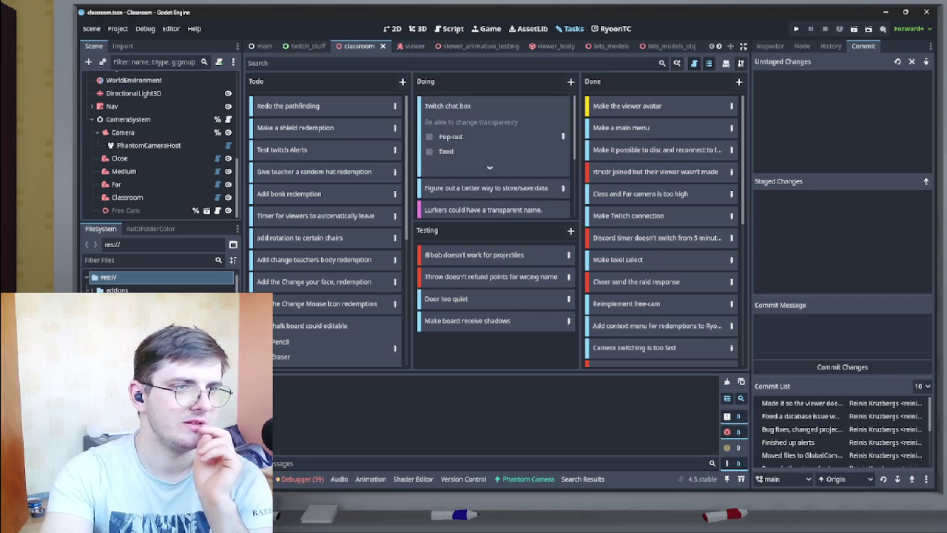
scroll(494, 155, up, 1)
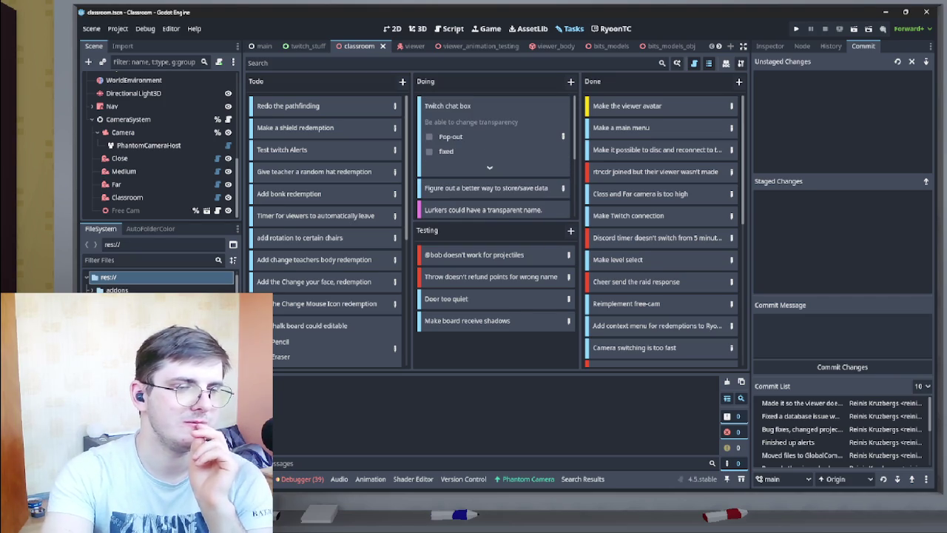
scroll(494, 156, down, 8)
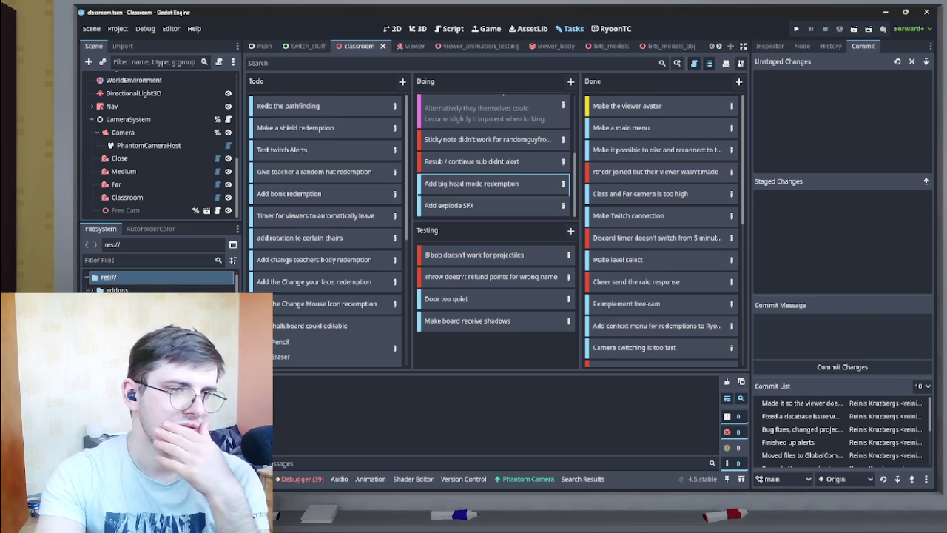
drag(474, 298, 472, 299)
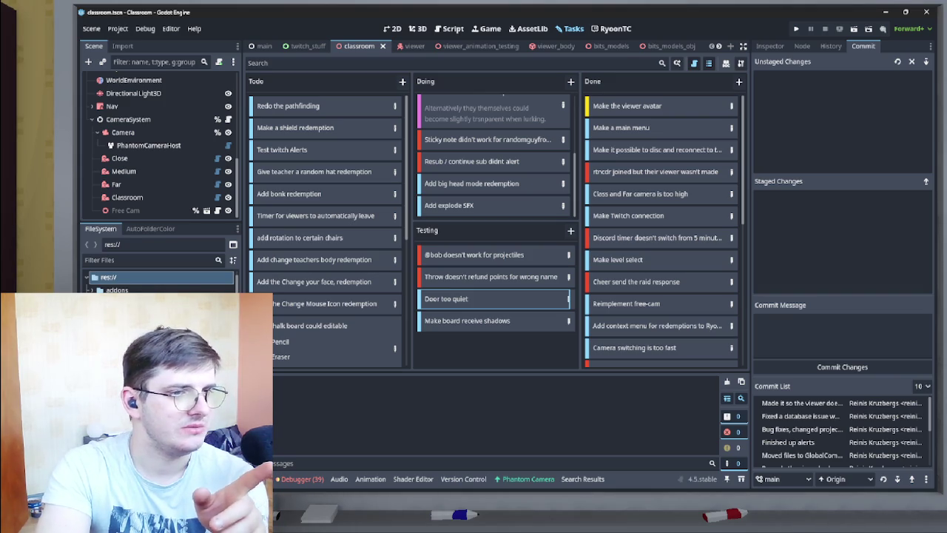
scroll(556, 46, down, 6)
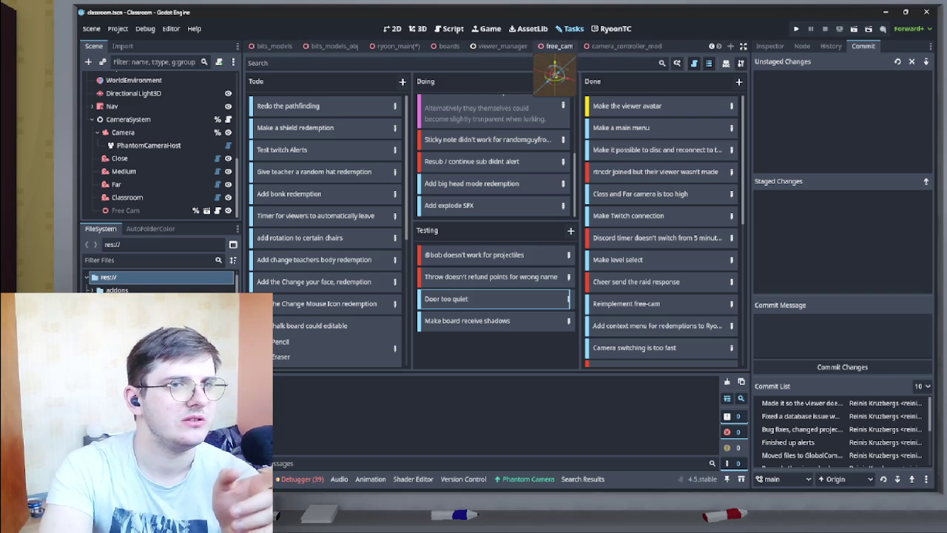
Show the boards scene in 3D and select the projector's Sprite3D node.
click(449, 46)
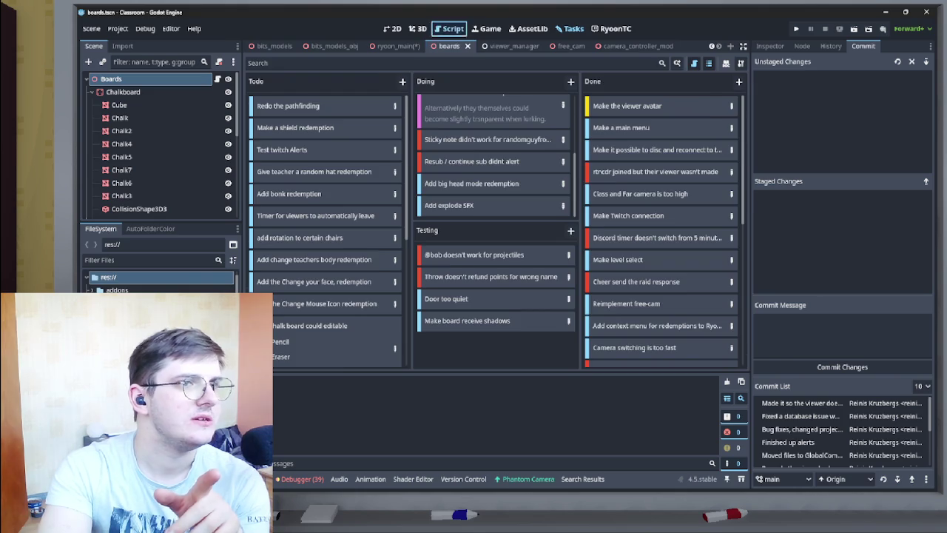
key(ctrl+F3)
key(ctrl+F2)
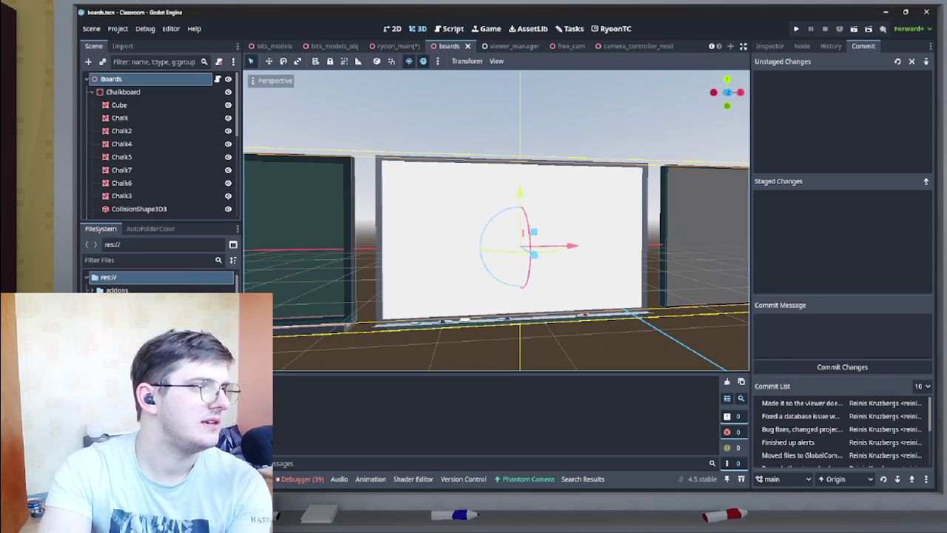
scroll(159, 141, down, 5)
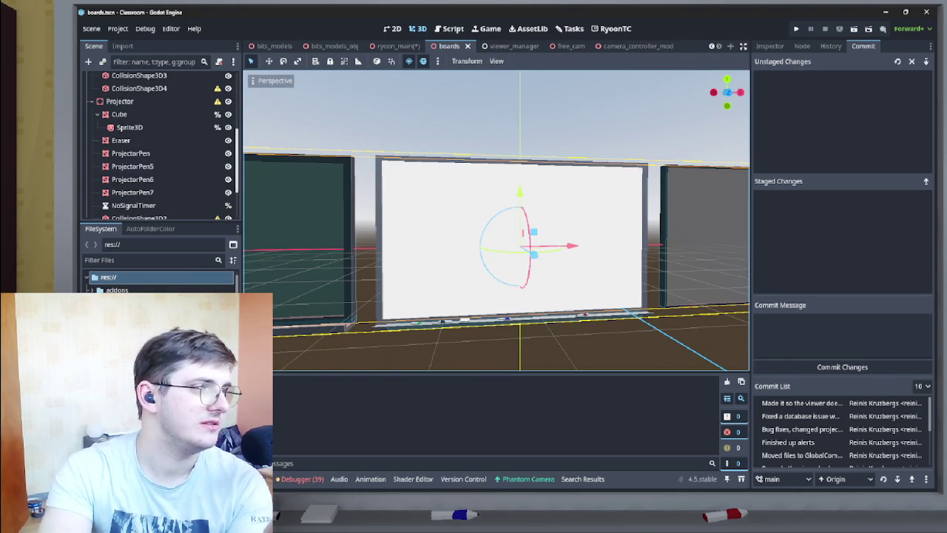
click(129, 127)
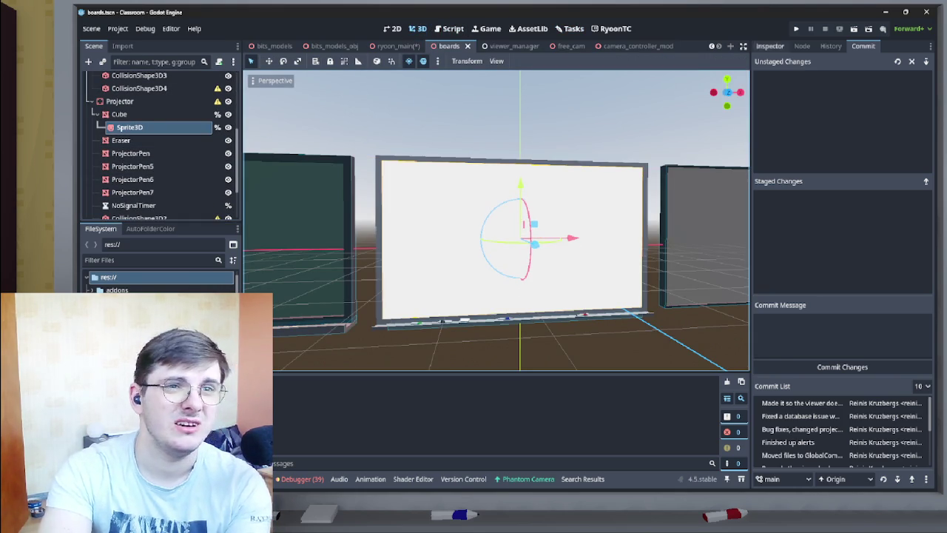
Enable the Sprite3D's Shaded flag, check the board's look, and save the boards scene.
click(770, 46)
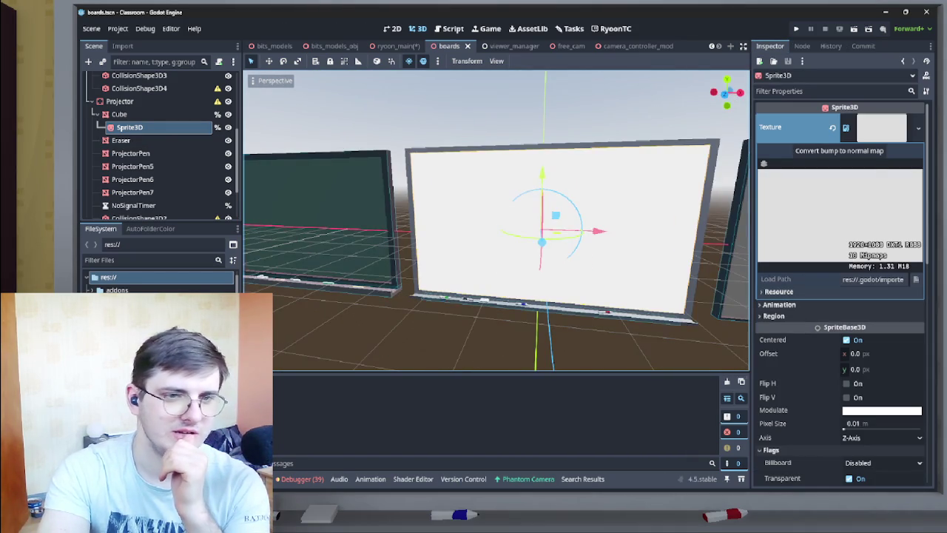
scroll(840, 296, down, 3)
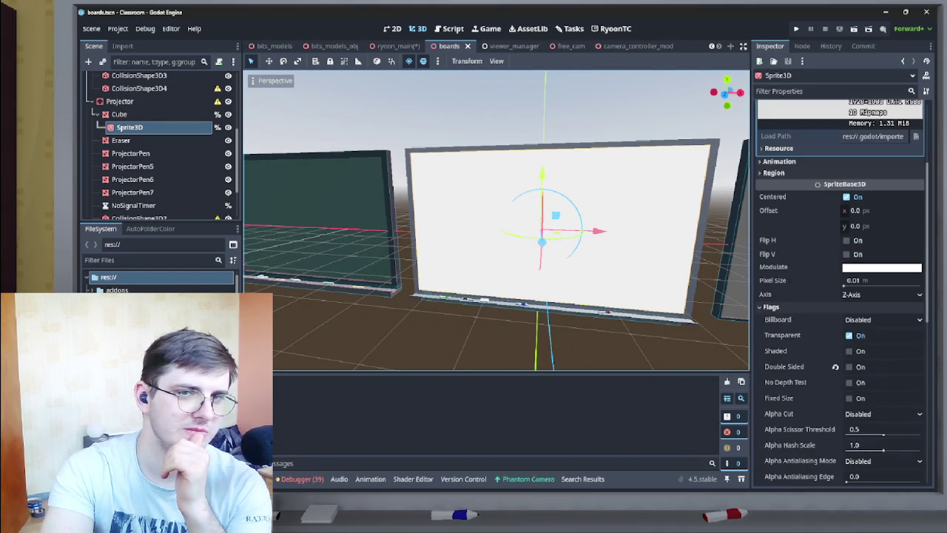
scroll(840, 296, up, 2)
scroll(840, 296, down, 3)
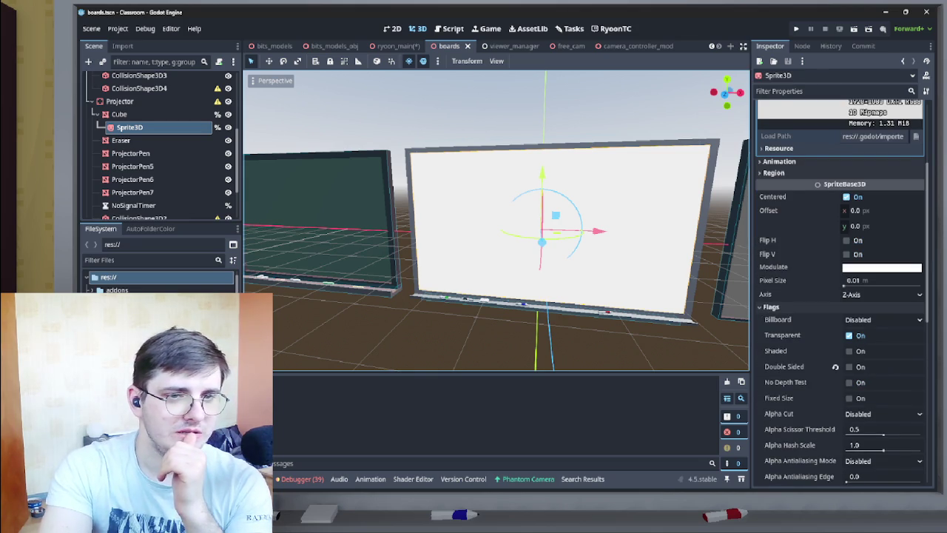
click(850, 351)
drag(503, 222, 414, 222)
click(518, 148)
key(ctrl+s)
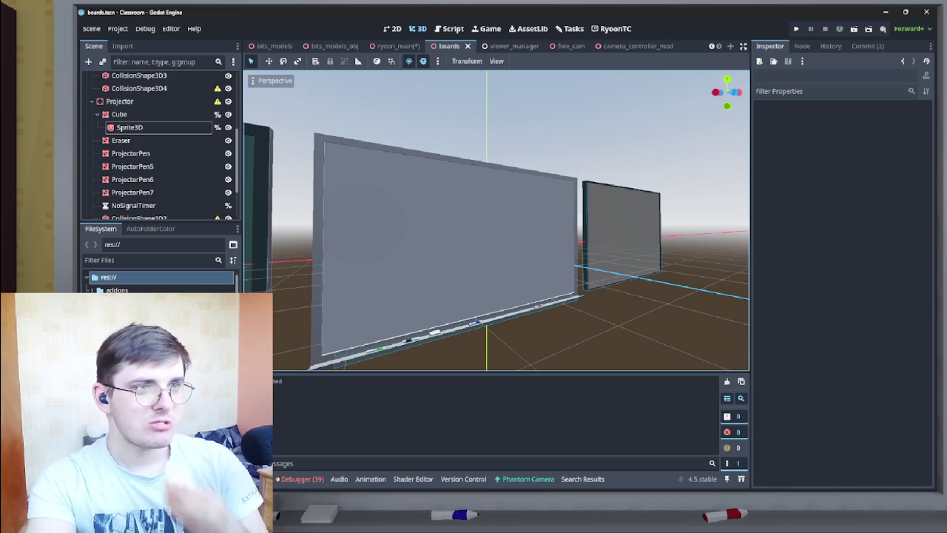
Open the ryoon_main scene from the Script workspace, then return to the Tasks board.
click(450, 28)
click(396, 46)
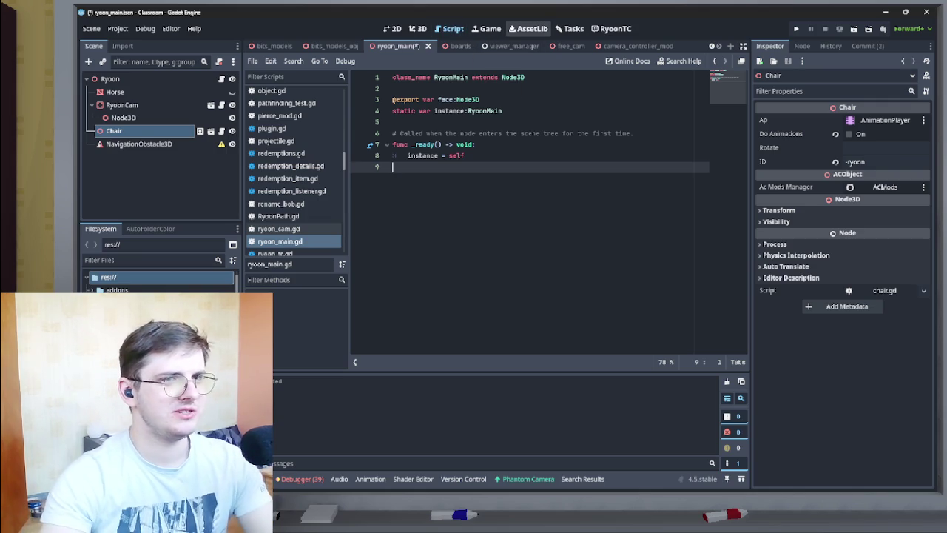
click(571, 29)
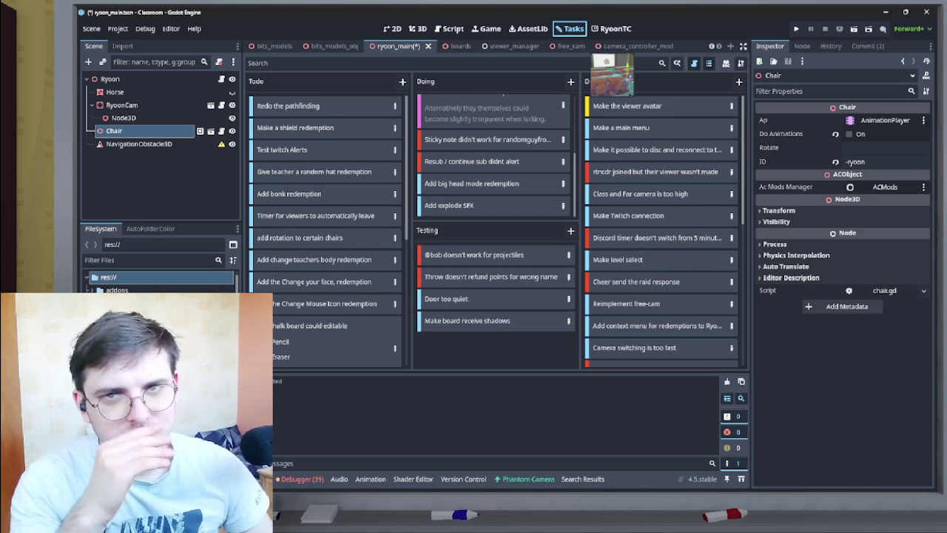
scroll(492, 155, up, 3)
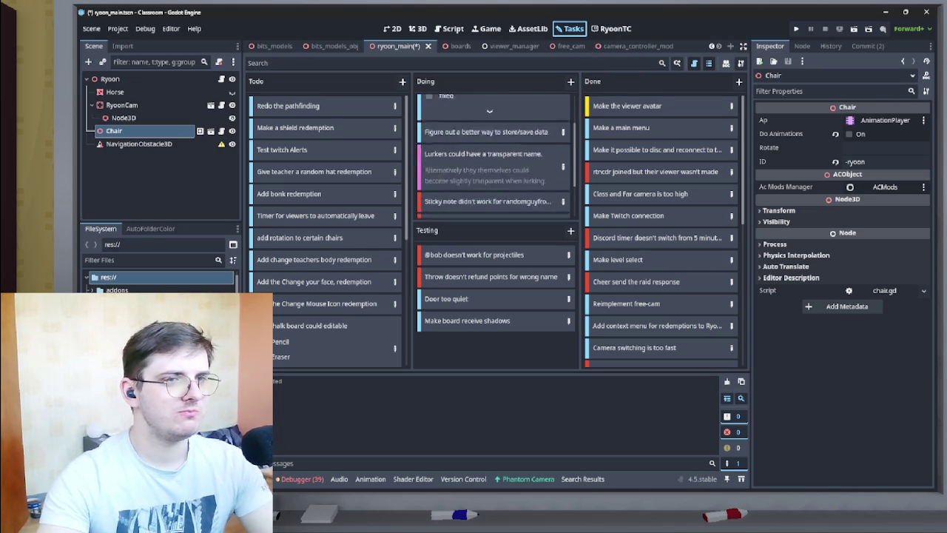
scroll(325, 222, down, 3)
scroll(325, 222, up, 3)
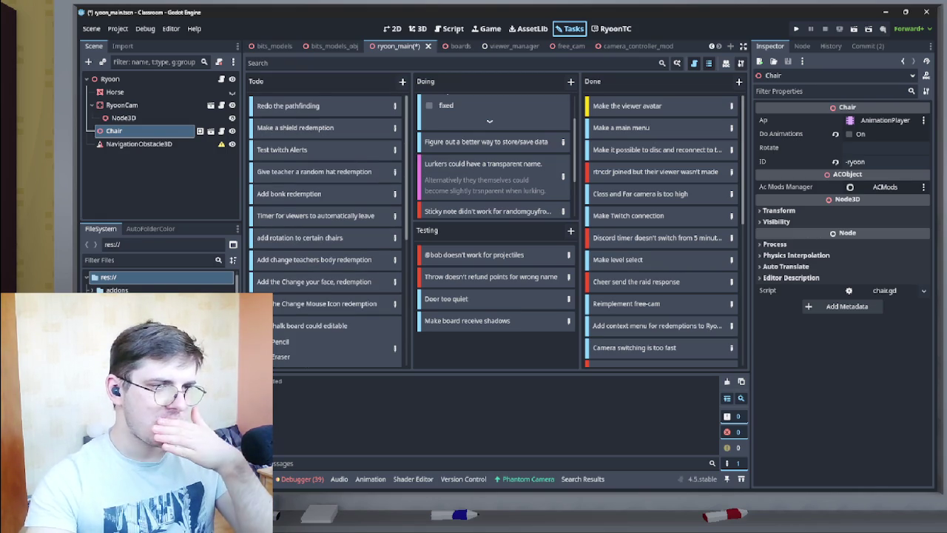
scroll(326, 230, down, 7)
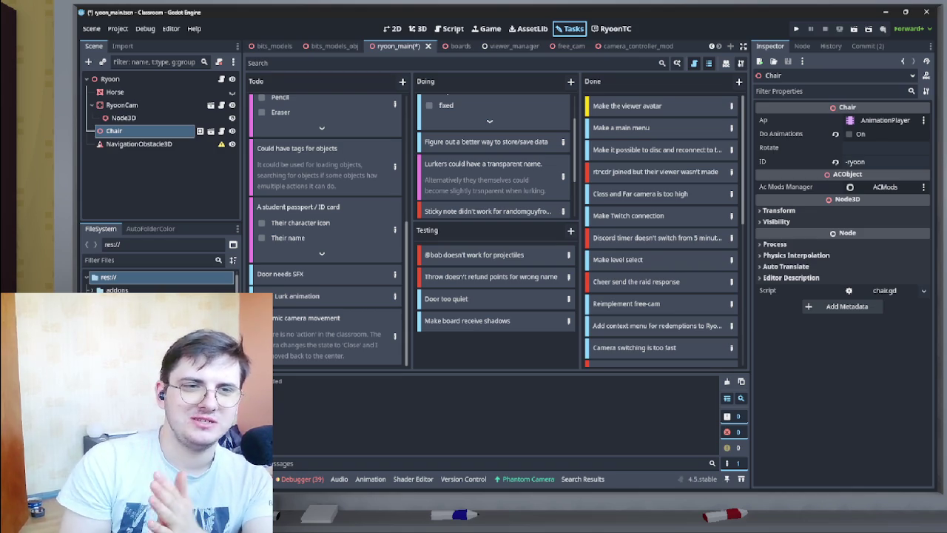
Review the Tasks board columns and their cards, then bring up the twitch_stuff scene.
scroll(326, 229, up, 5)
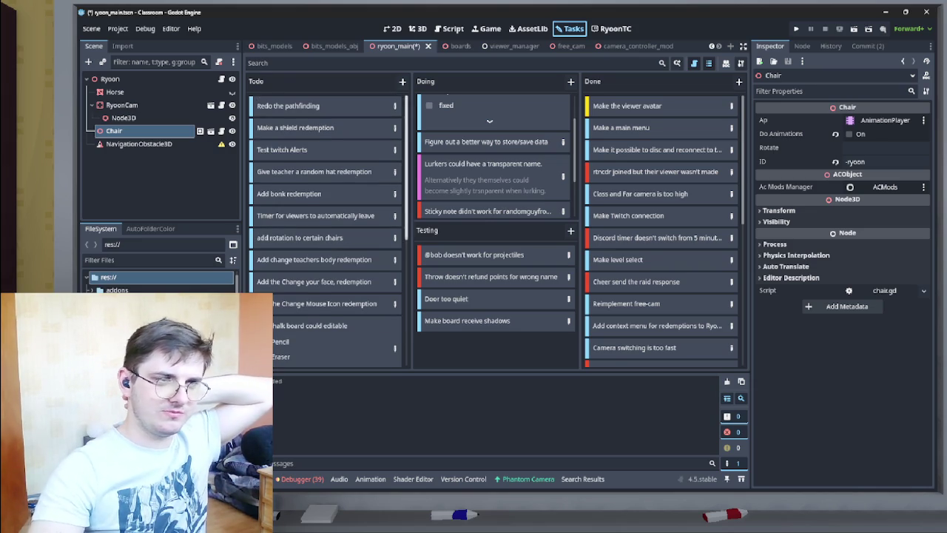
scroll(326, 229, down, 5)
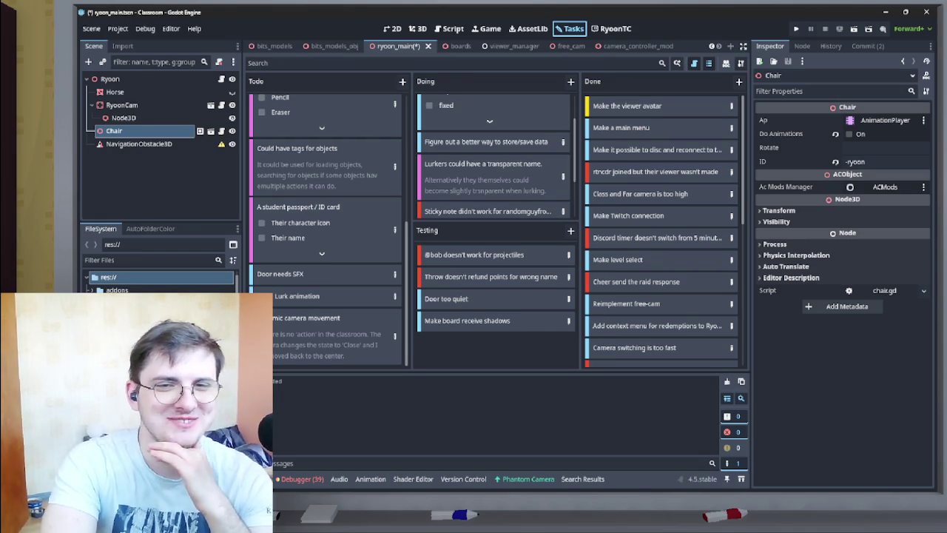
scroll(494, 156, down, 3)
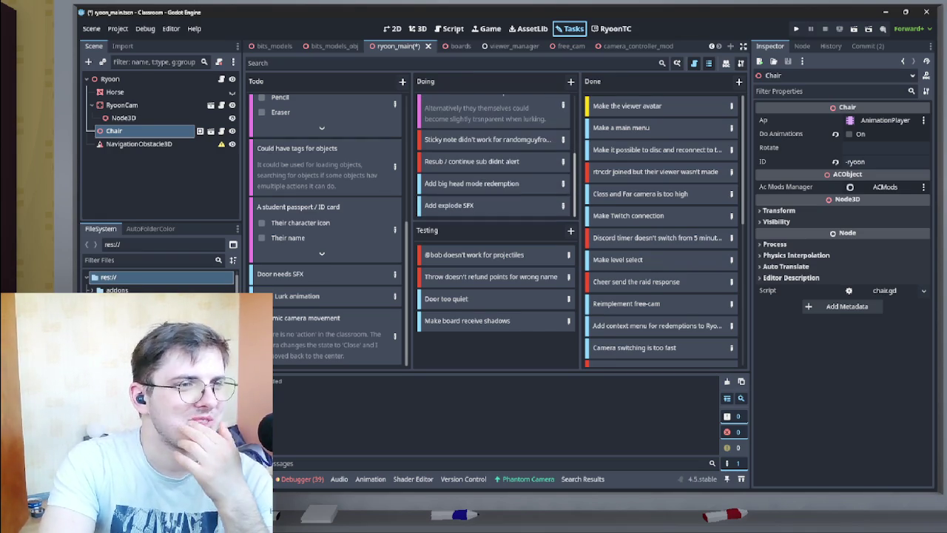
scroll(494, 155, up, 5)
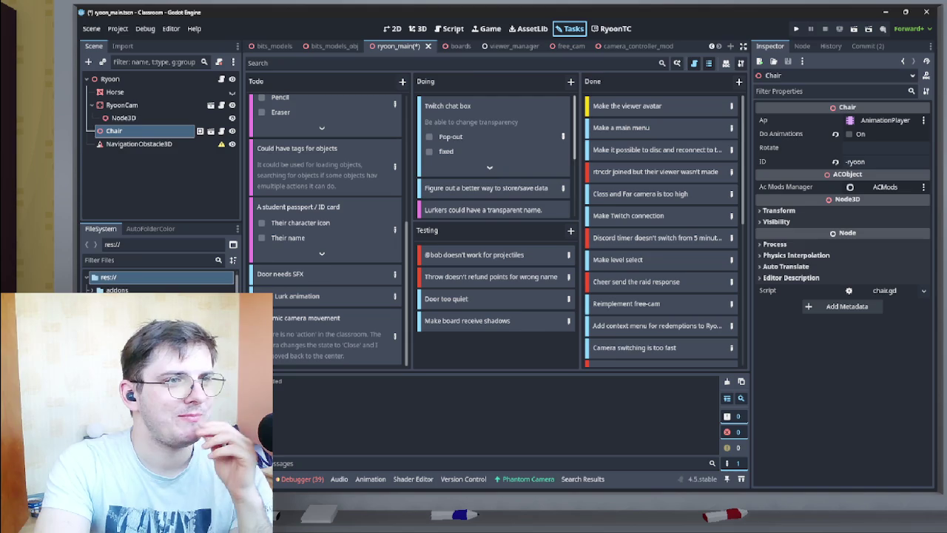
scroll(325, 229, up, 10)
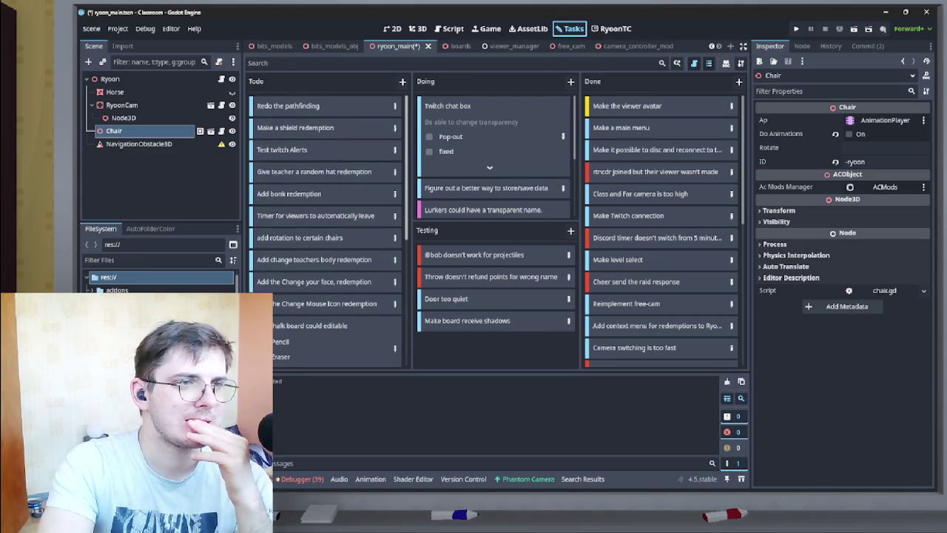
scroll(325, 229, down, 7)
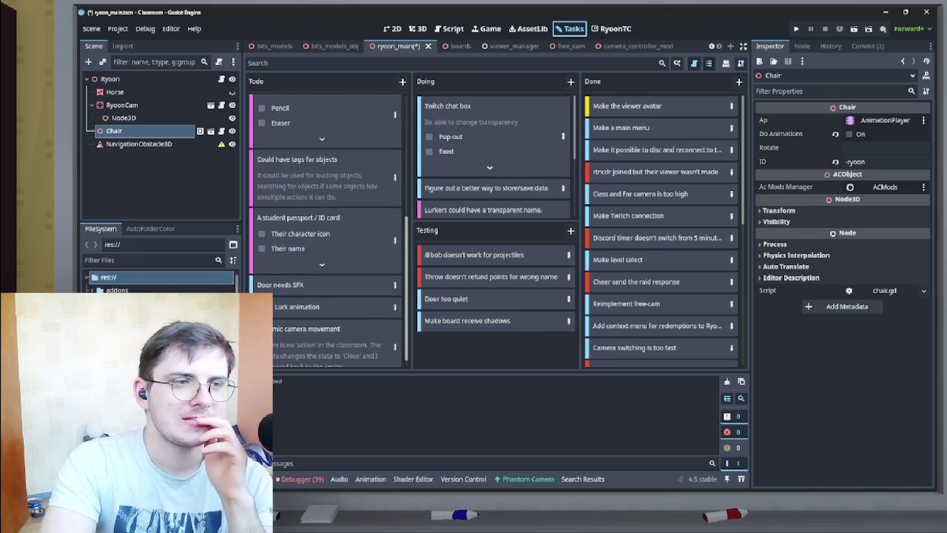
scroll(325, 230, up, 7)
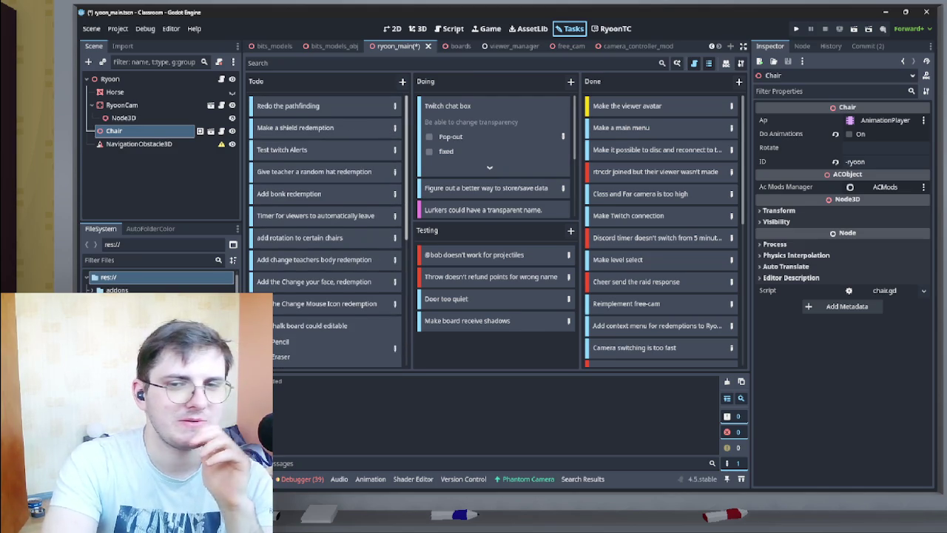
scroll(326, 229, down, 1)
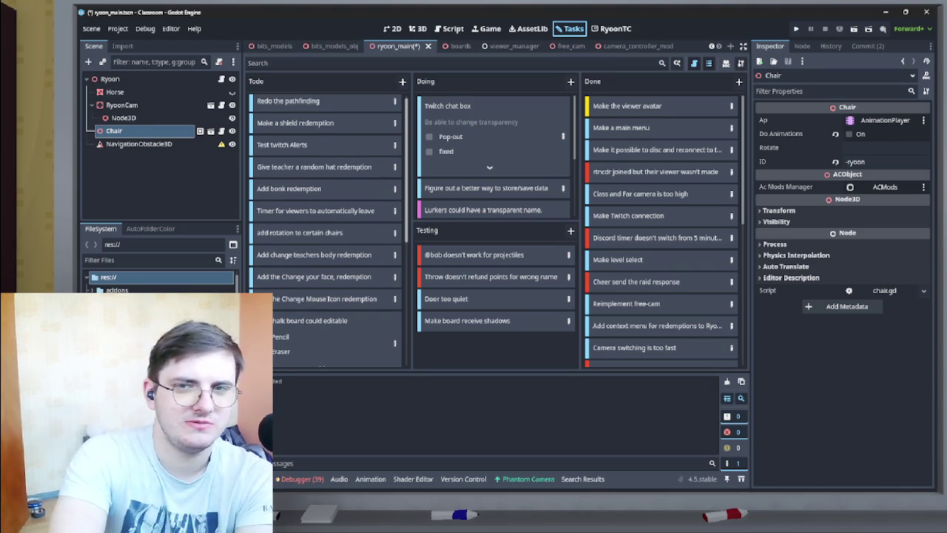
scroll(329, 231, down, 1)
scroll(329, 231, down, 1)
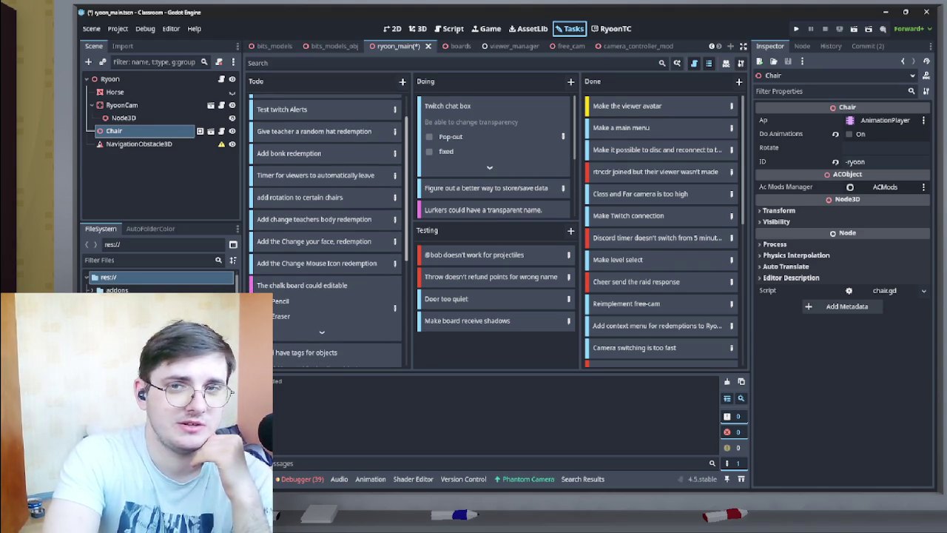
scroll(329, 231, down, 5)
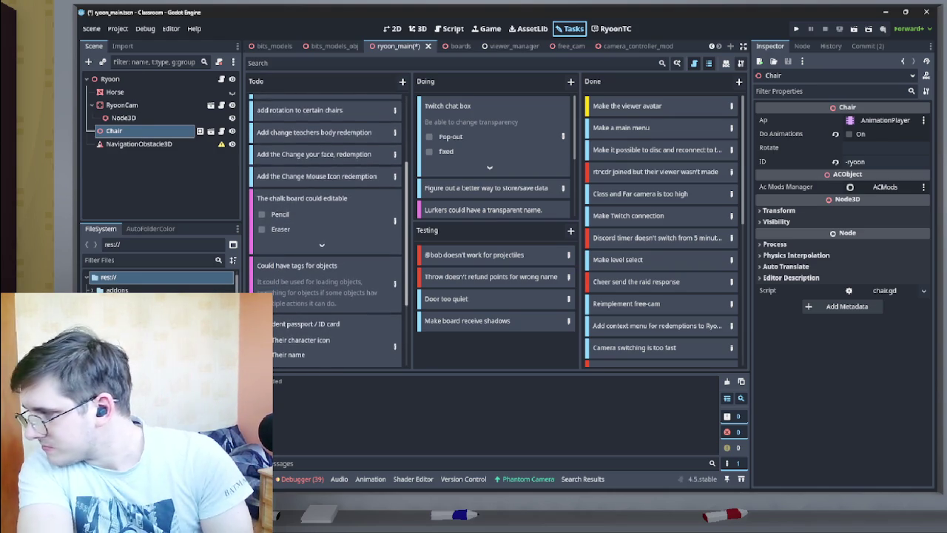
scroll(329, 231, up, 7)
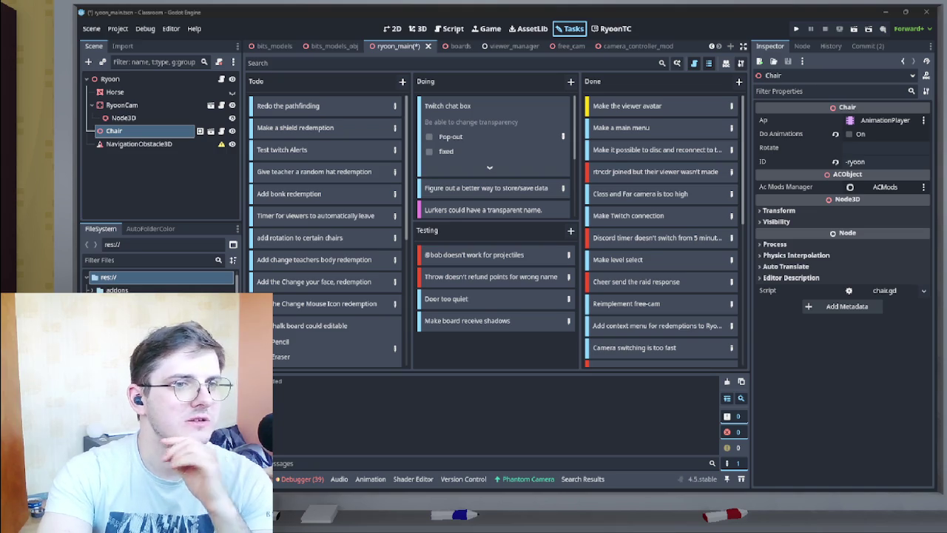
scroll(494, 155, down, 3)
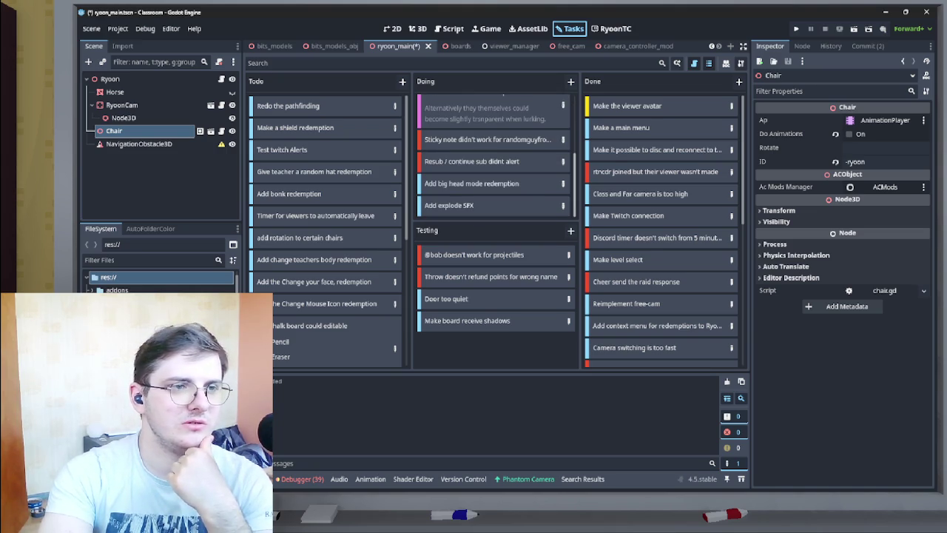
scroll(494, 155, up, 3)
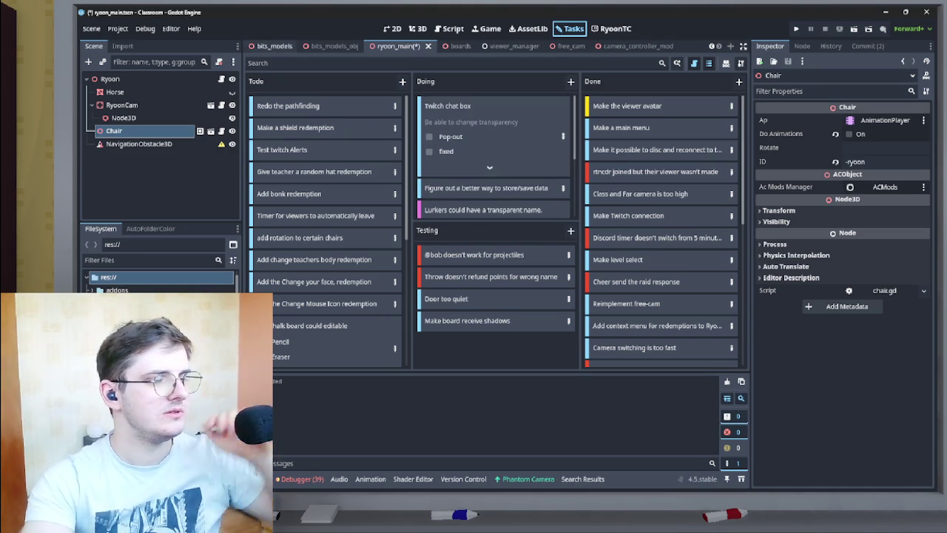
scroll(335, 45, up, 6)
click(304, 45)
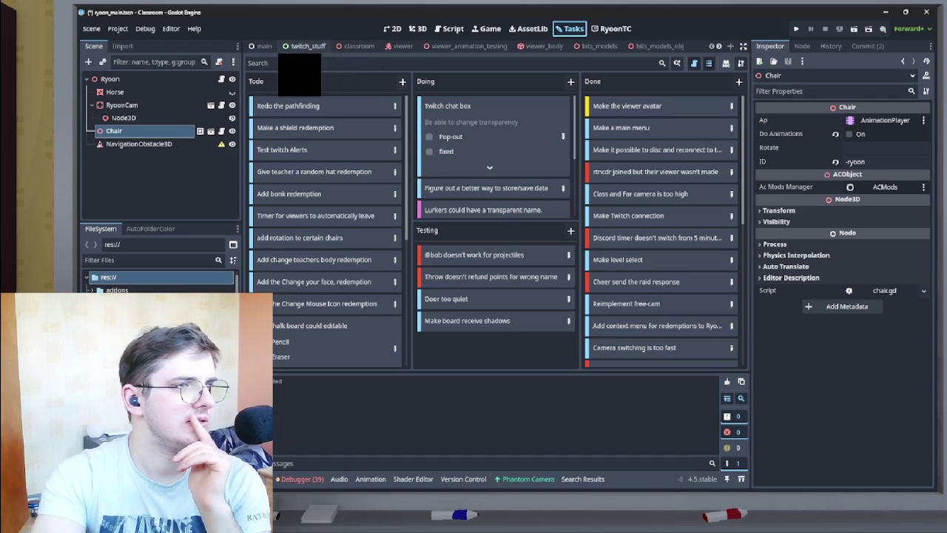
Expand Commands and its Info command in the Scene dock, then select Info for the Inspector.
scroll(133, 128, down, 1)
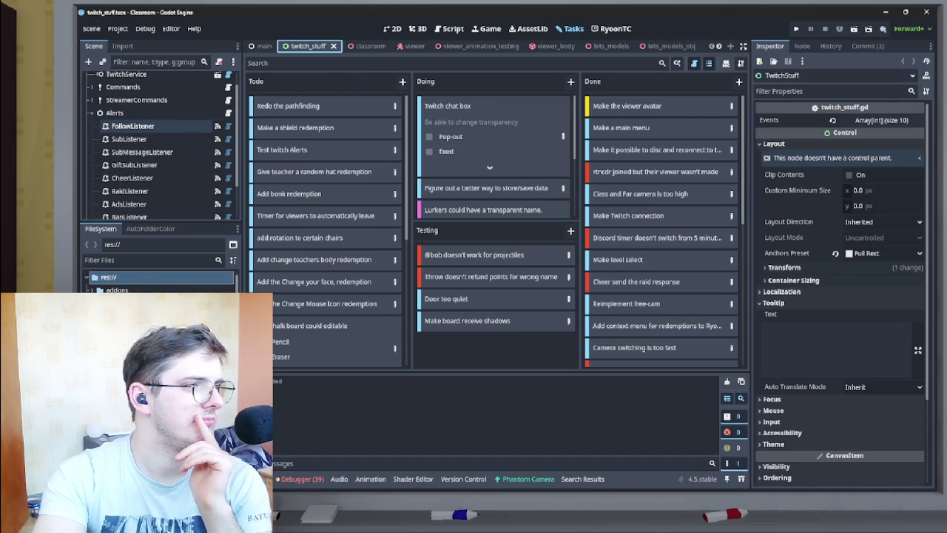
click(90, 87)
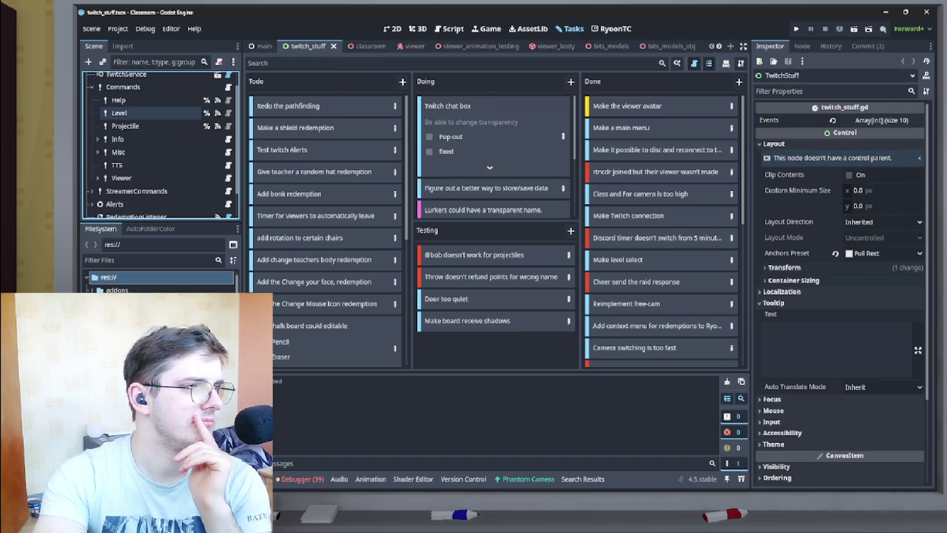
click(97, 139)
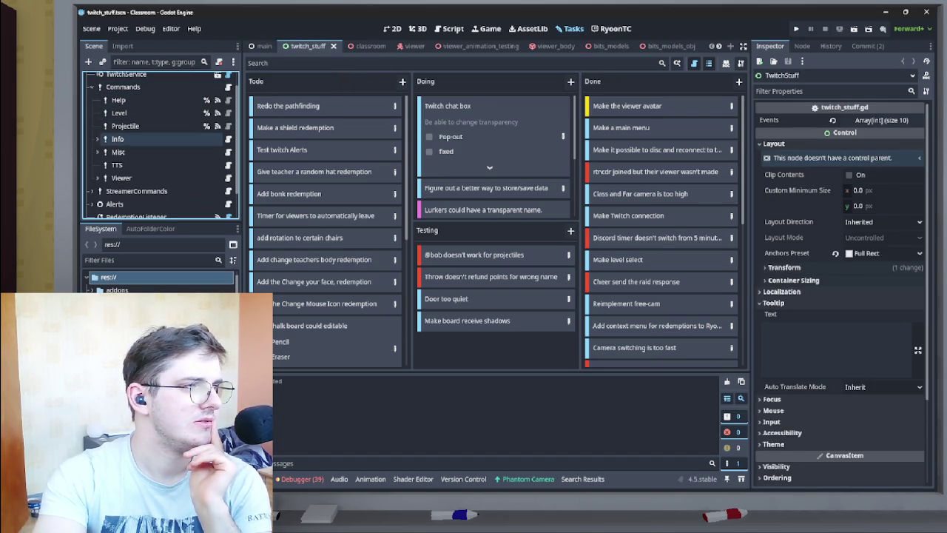
scroll(111, 138, down, 1)
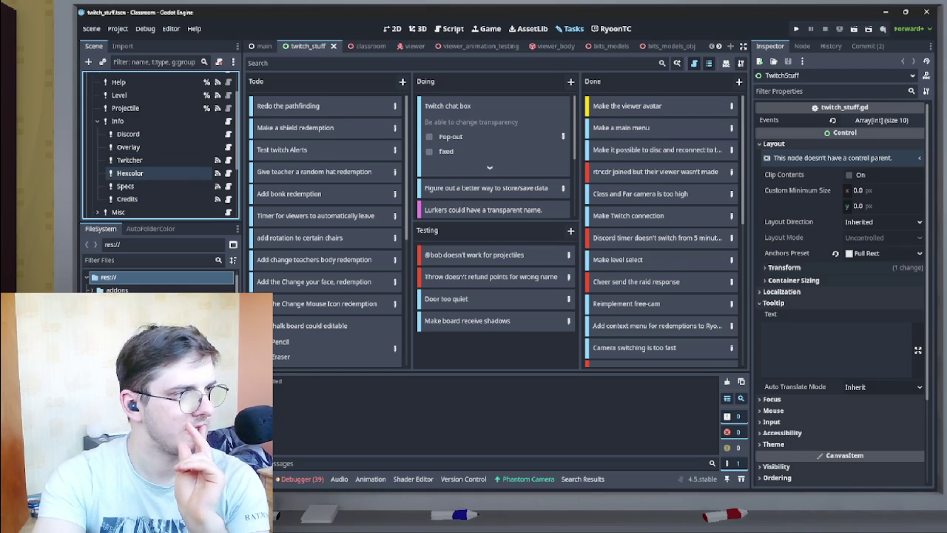
scroll(148, 122, up, 2)
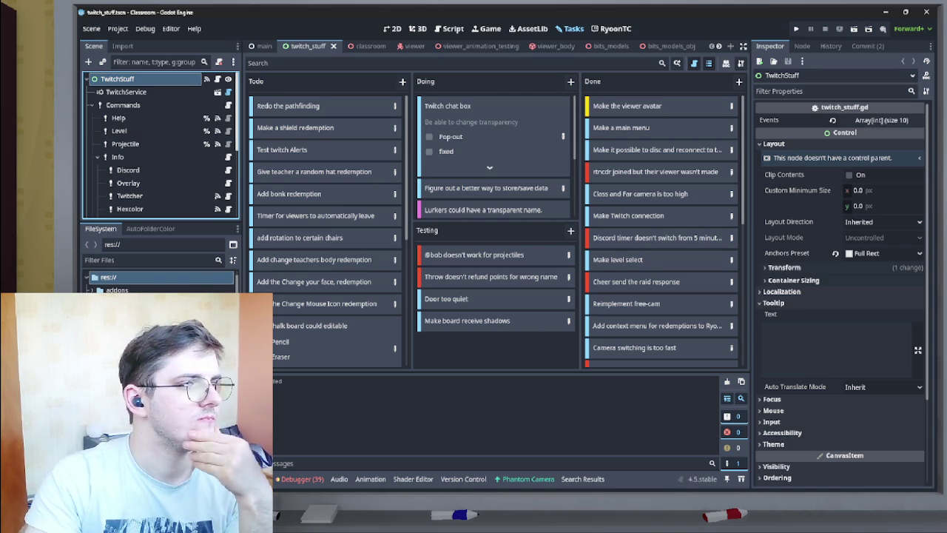
scroll(159, 144, down, 4)
scroll(159, 144, up, 2)
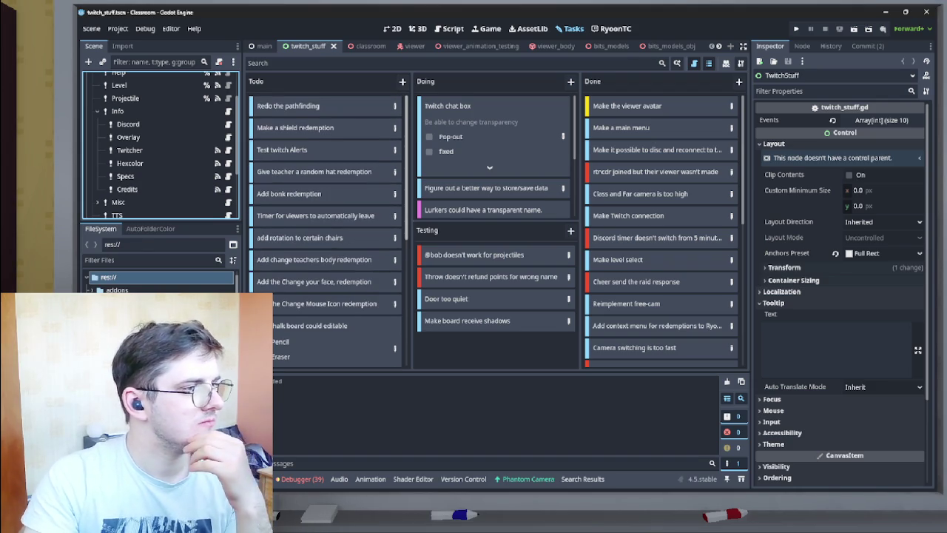
scroll(159, 144, up, 2)
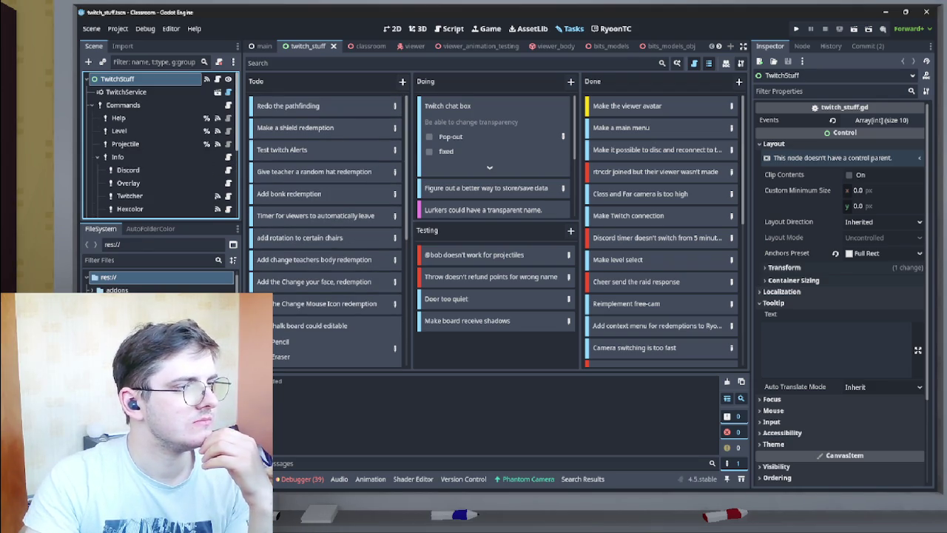
scroll(159, 144, down, 2)
scroll(159, 145, down, 2)
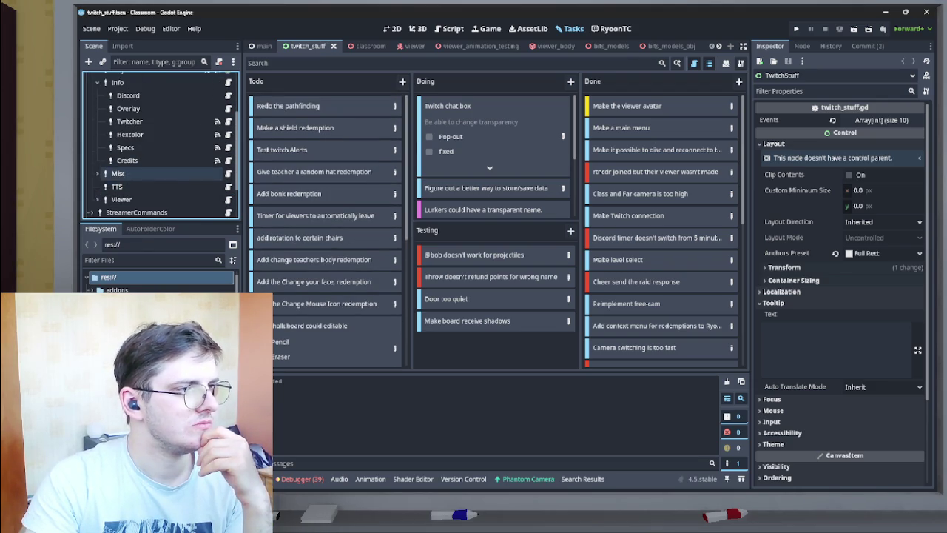
scroll(160, 173, up, 3)
click(117, 137)
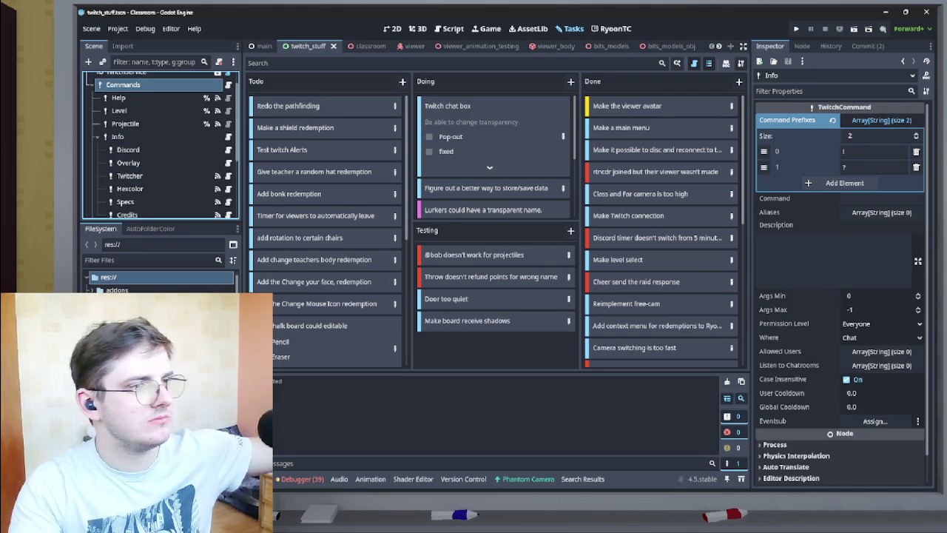
Select the Commands node and expand its Aliases list in the Inspector.
click(148, 84)
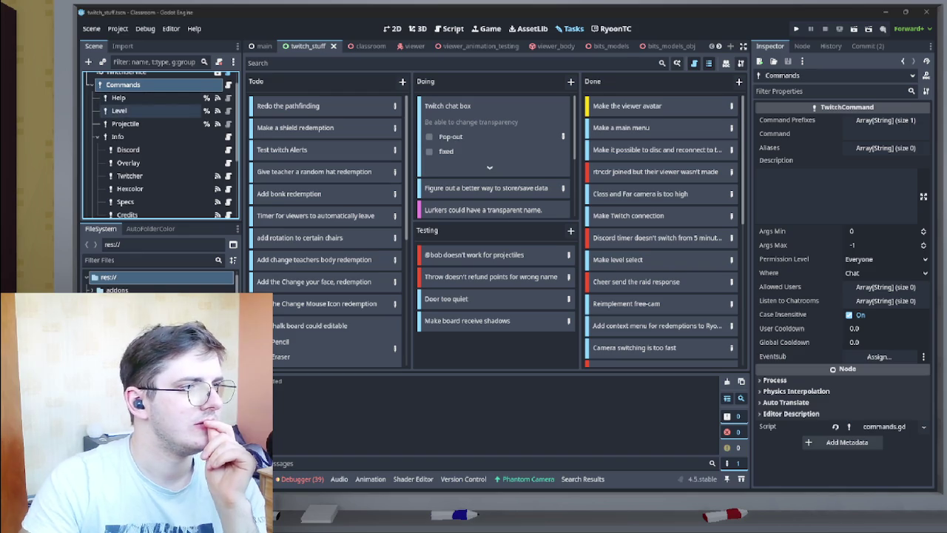
scroll(159, 148, down, 1)
click(886, 148)
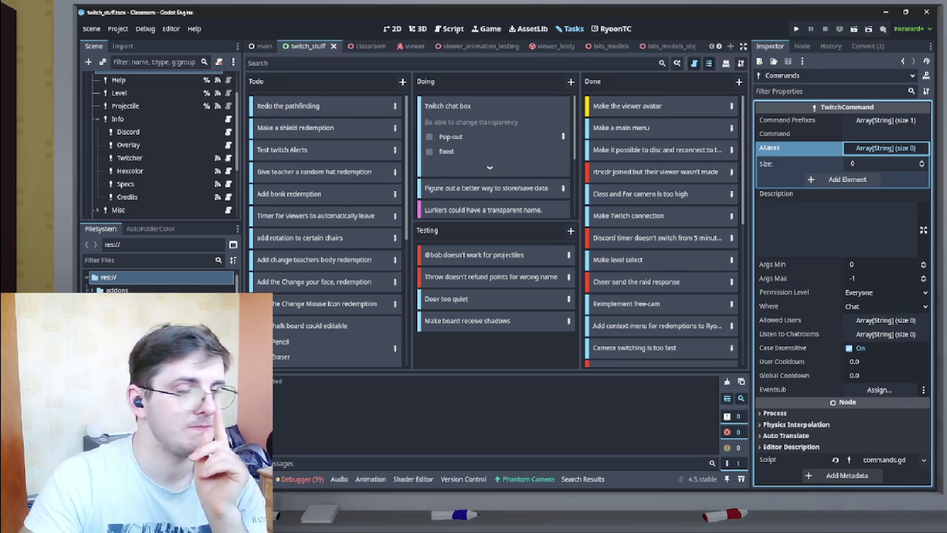
scroll(159, 148, down, 4)
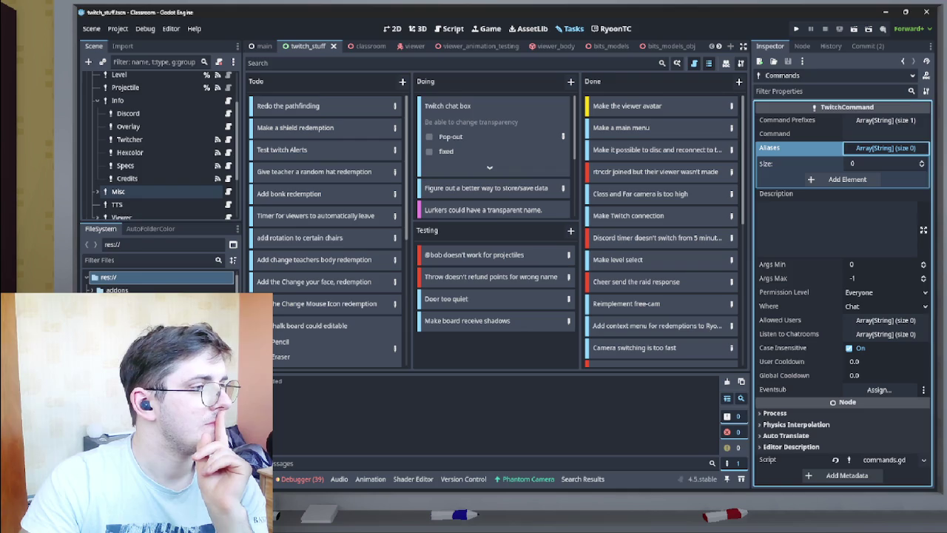
click(97, 137)
click(97, 137)
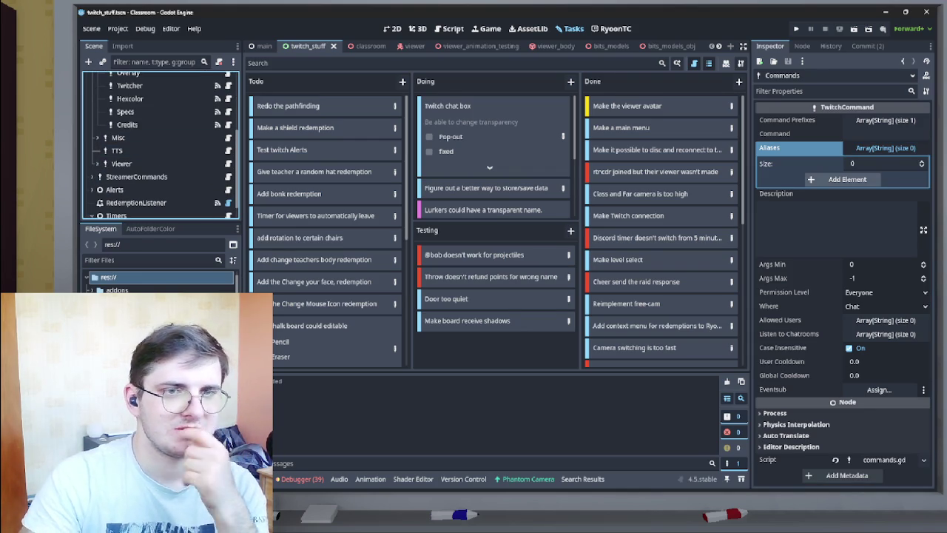
Add a '!cmd' alias entry, then bring up the SAMMI Core deck window.
click(847, 179)
text(!cmd)
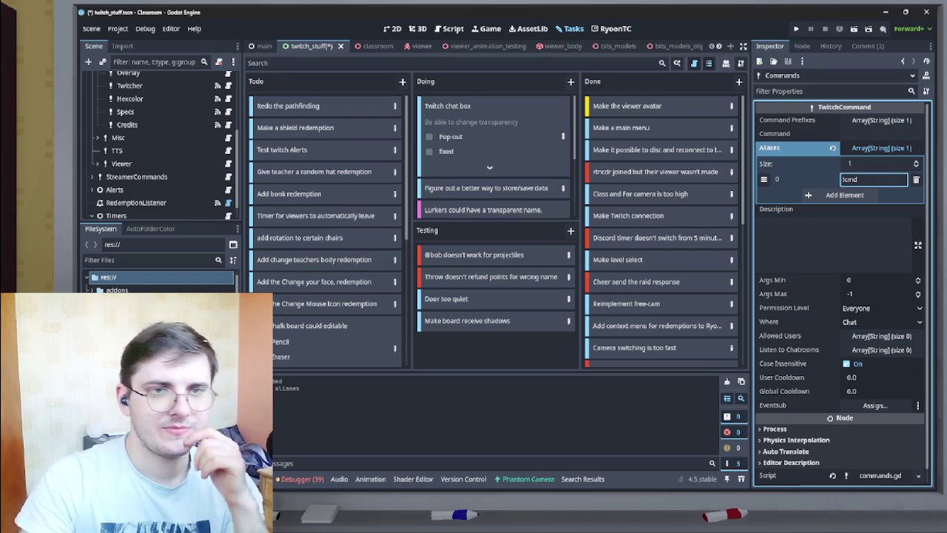
mouse_move(473, 491)
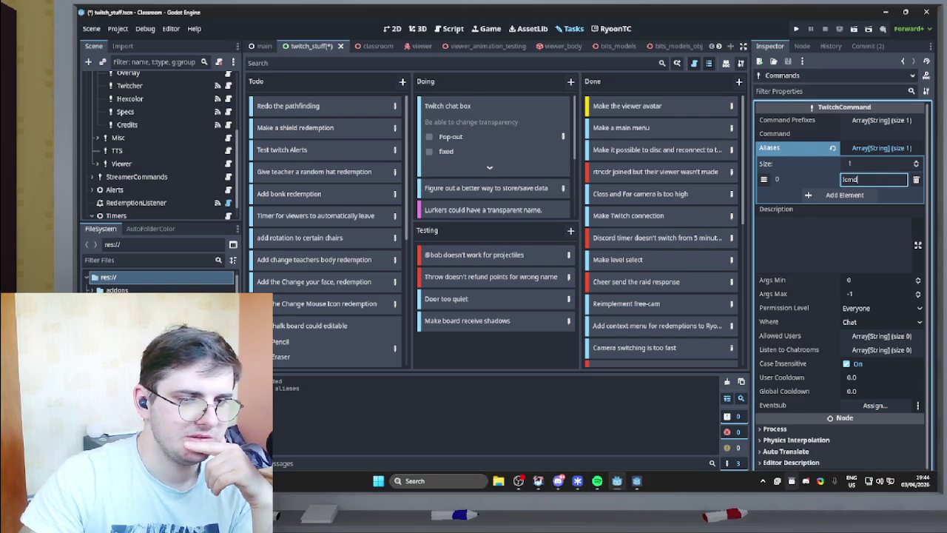
click(792, 481)
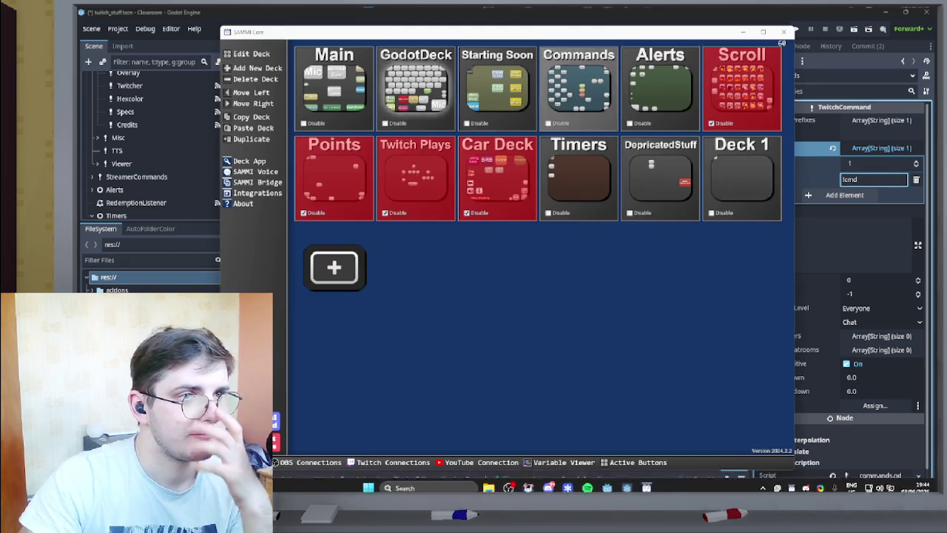
In the SAMMI Commands deck, inspect the gdcmd and CMD chat messages, then close the editor.
click(580, 82)
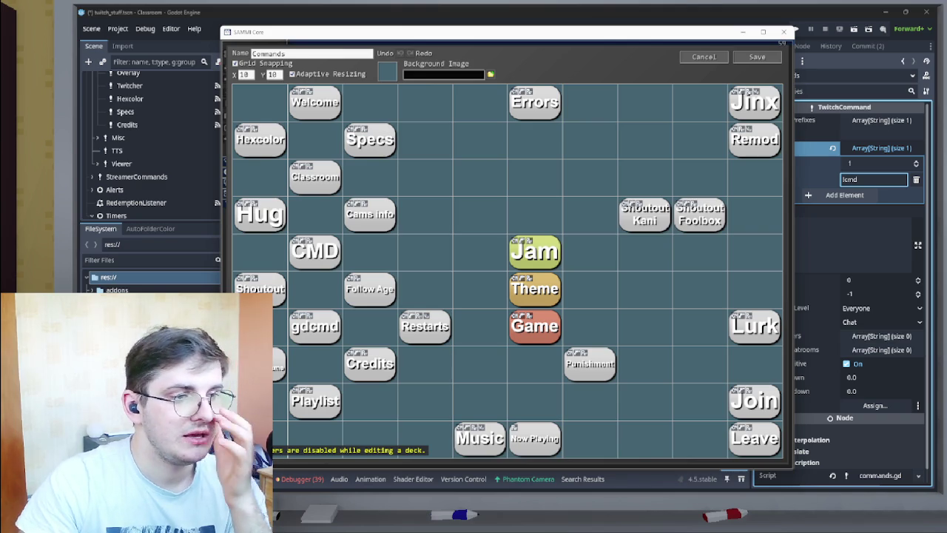
double_click(315, 326)
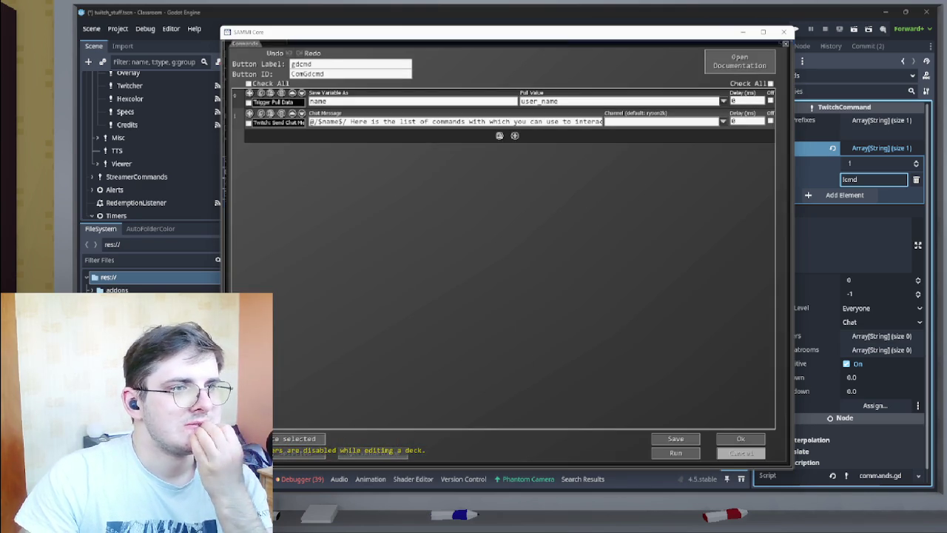
click(740, 452)
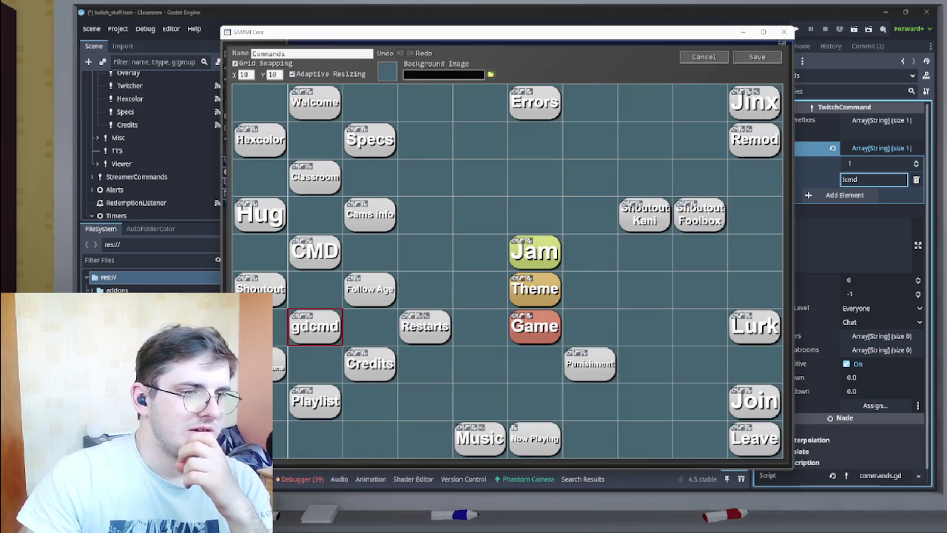
double_click(315, 251)
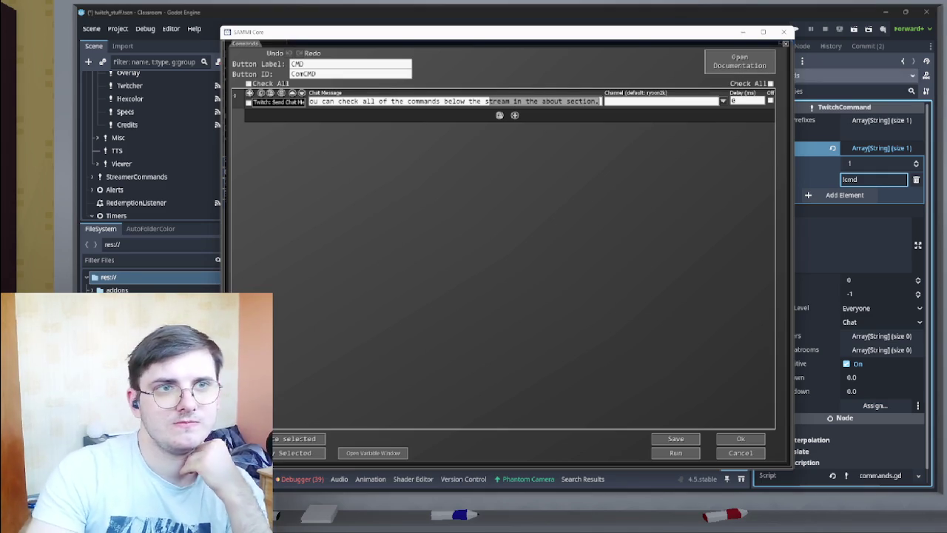
key(Escape)
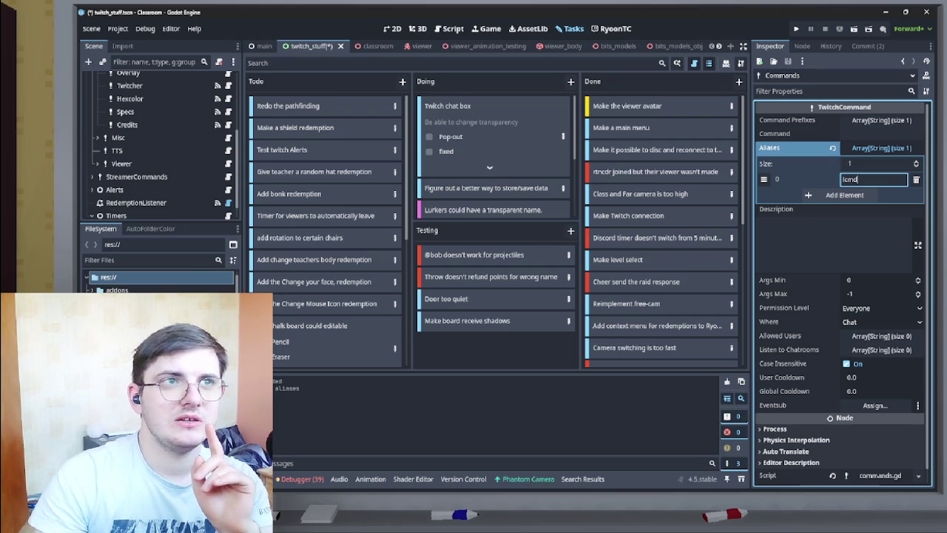
mouse_move(606, 492)
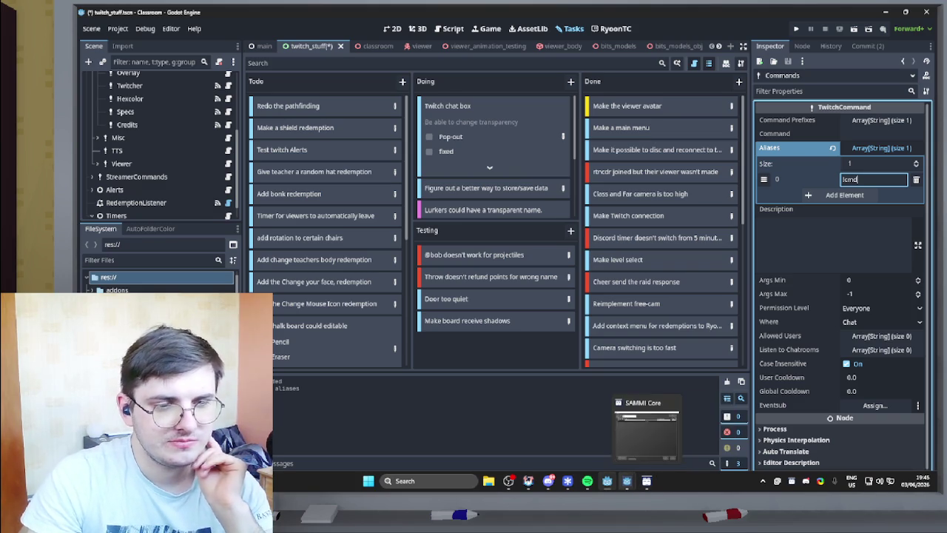
click(712, 429)
drag(488, 148, 655, 93)
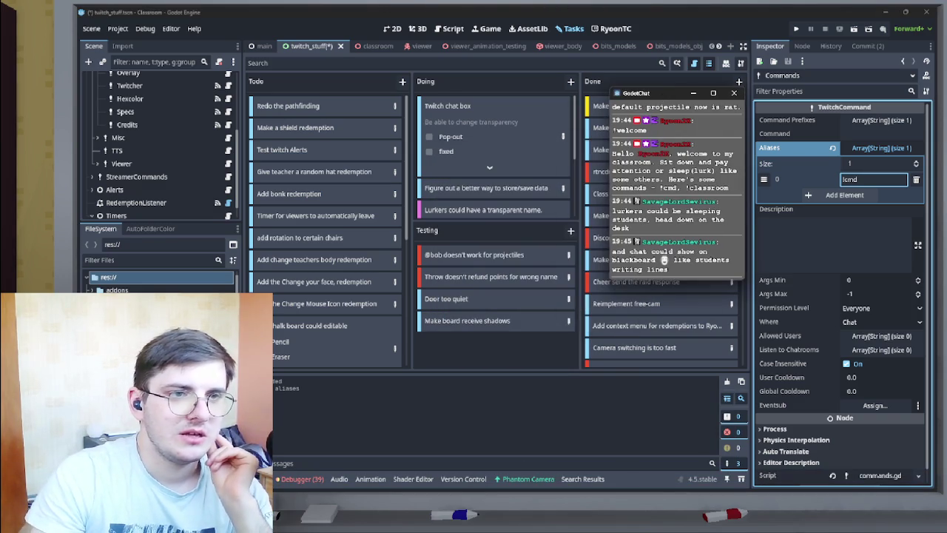
mouse_move(611, 277)
mouse_down()
mouse_move(560, 320)
mouse_move(440, 370)
mouse_up()
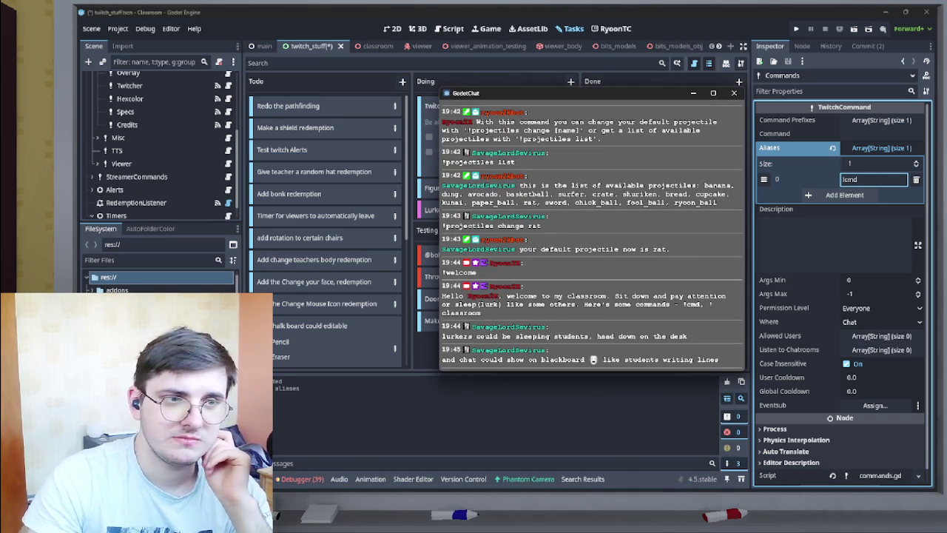
mouse_move(744, 359)
mouse_down()
mouse_move(870, 359)
mouse_move(592, 358)
mouse_move(782, 358)
mouse_up()
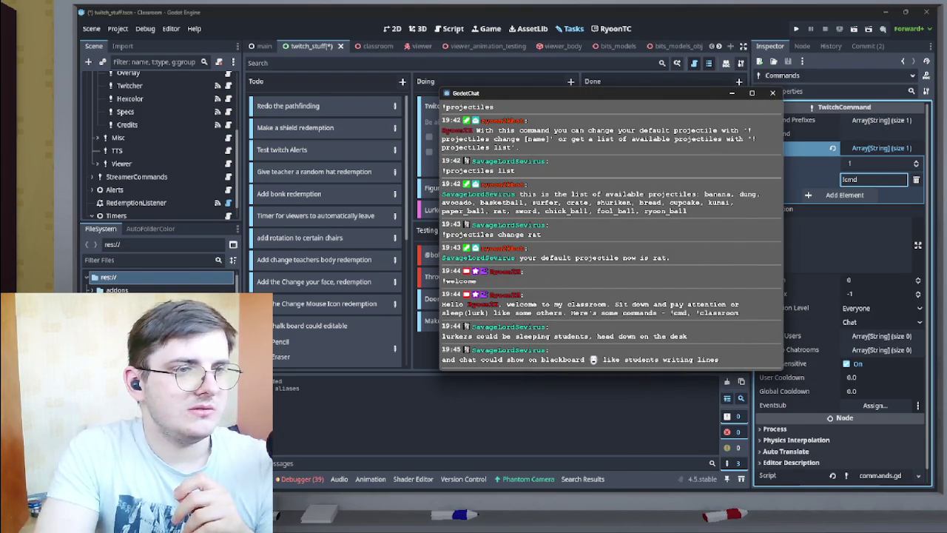
mouse_move(615, 94)
mouse_down()
mouse_move(625, 106)
mouse_move(777, 99)
mouse_move(551, 65)
mouse_up()
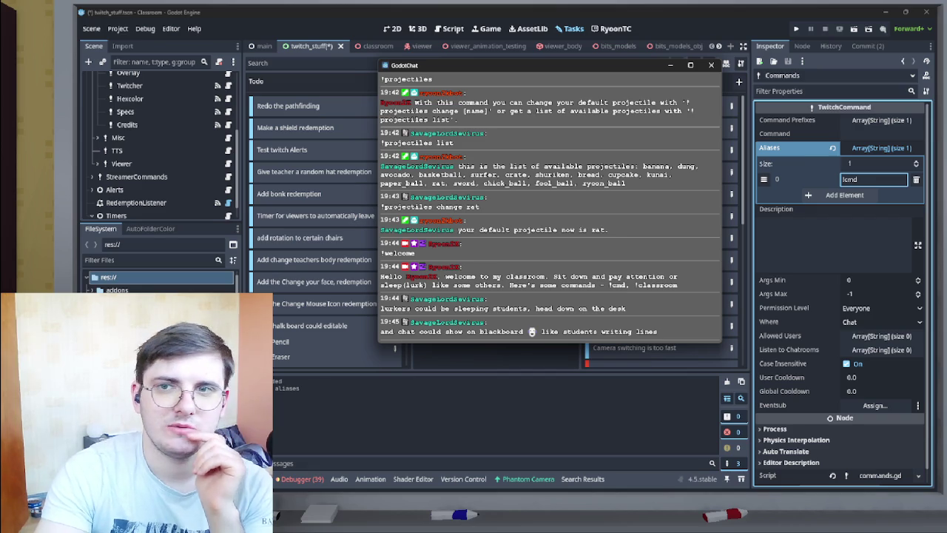
mouse_move(496, 66)
mouse_down()
mouse_move(183, 30)
mouse_move(472, 47)
mouse_move(301, 34)
mouse_move(405, 62)
mouse_up()
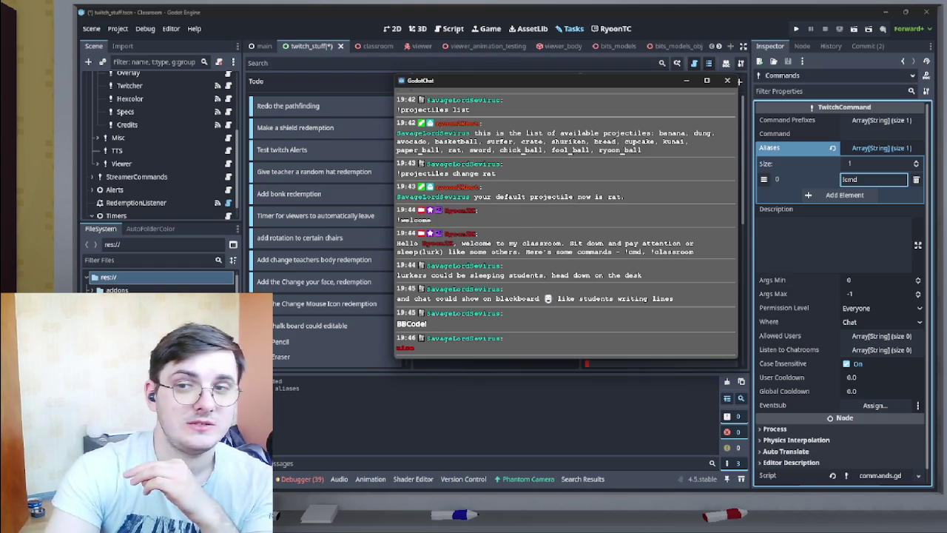
mouse_move(614, 77)
mouse_down()
mouse_move(663, 107)
mouse_move(691, 101)
mouse_move(824, 140)
mouse_move(722, 130)
mouse_move(946, 130)
mouse_up()
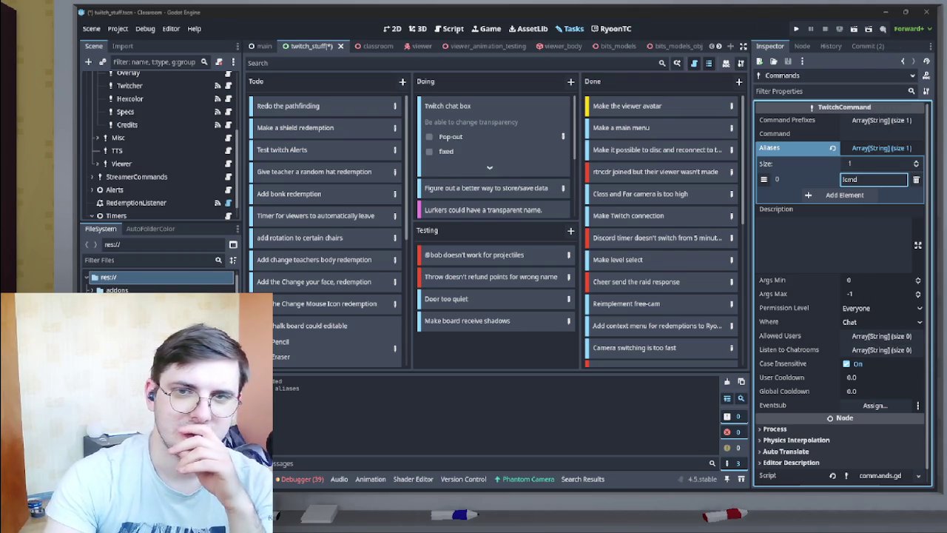
drag(946, 137, 470, 137)
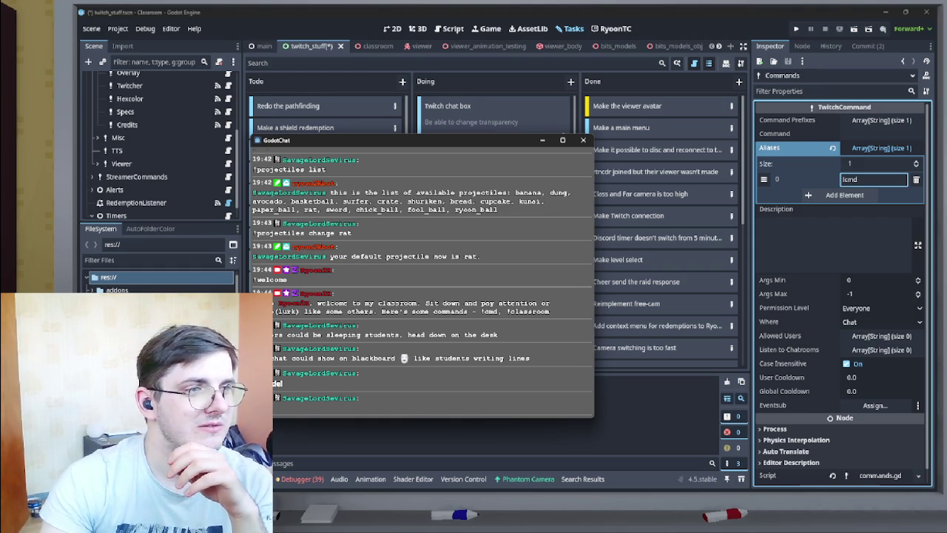
Move the chat window aside and return the sticky note bug and Resub cards to Todo.
drag(415, 139, 946, 152)
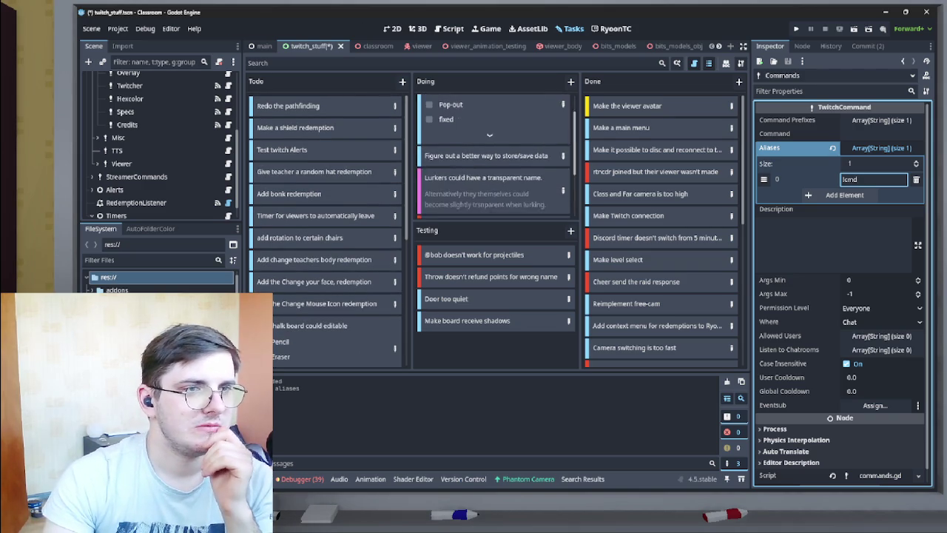
scroll(496, 156, down, 1)
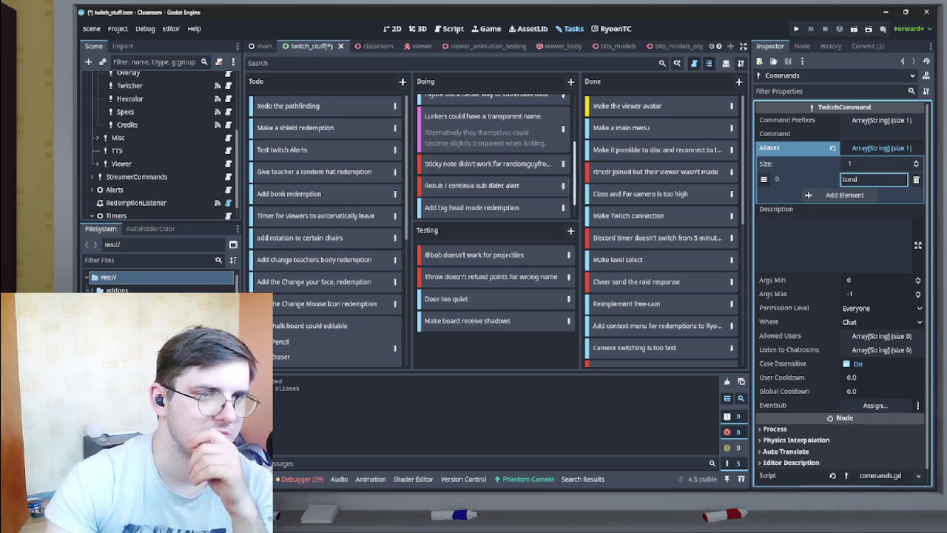
scroll(496, 152, down, 1)
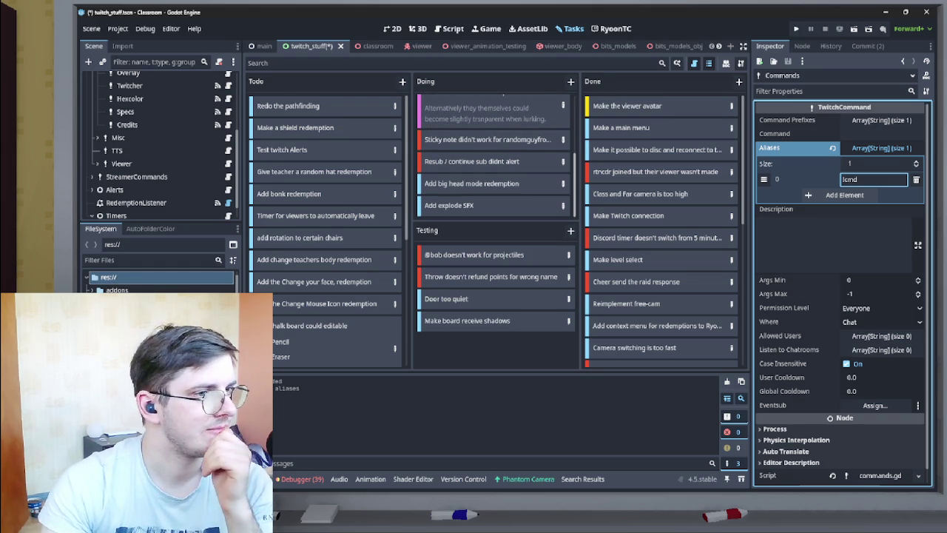
scroll(496, 155, up, 1)
scroll(497, 155, down, 1)
scroll(496, 156, up, 1)
drag(488, 150, 318, 189)
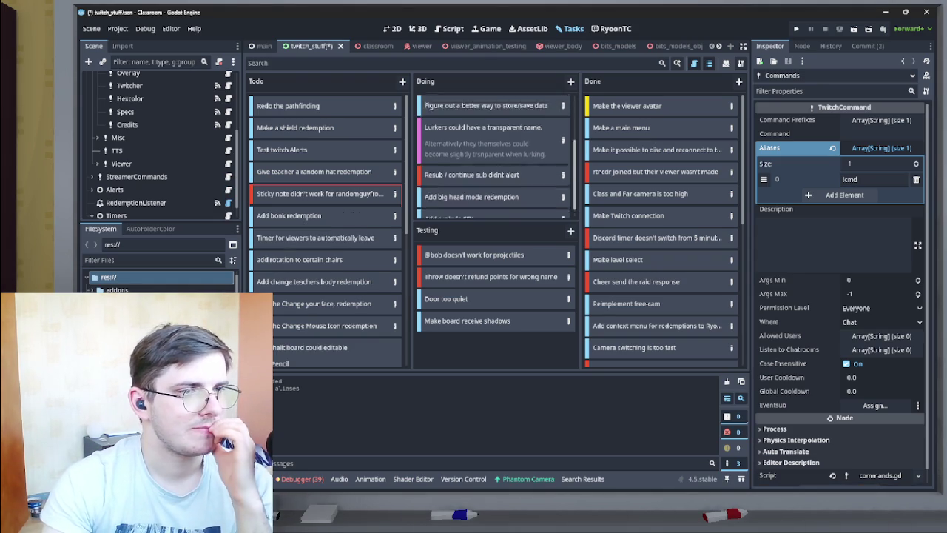
scroll(496, 155, up, 1)
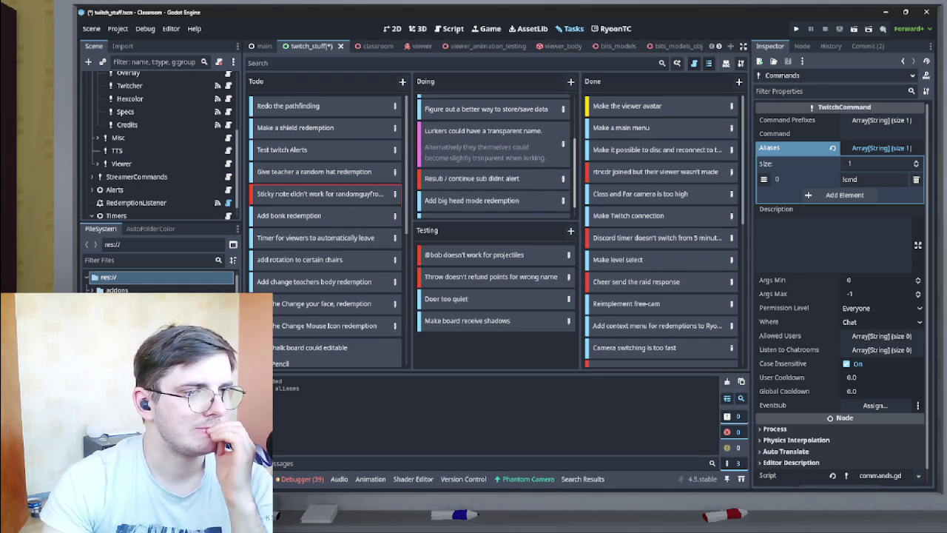
drag(301, 199, 304, 201)
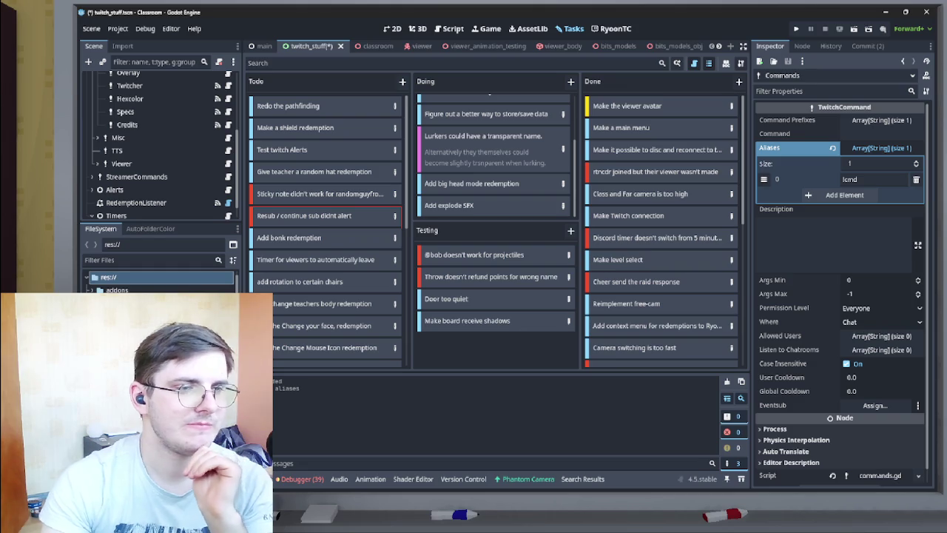
Move 'Make board receive shadows' into Done and save the twitch_stuff scene.
mouse_move(467, 320)
mouse_down()
mouse_move(510, 303)
mouse_move(647, 201)
mouse_move(633, 214)
mouse_move(635, 234)
mouse_up()
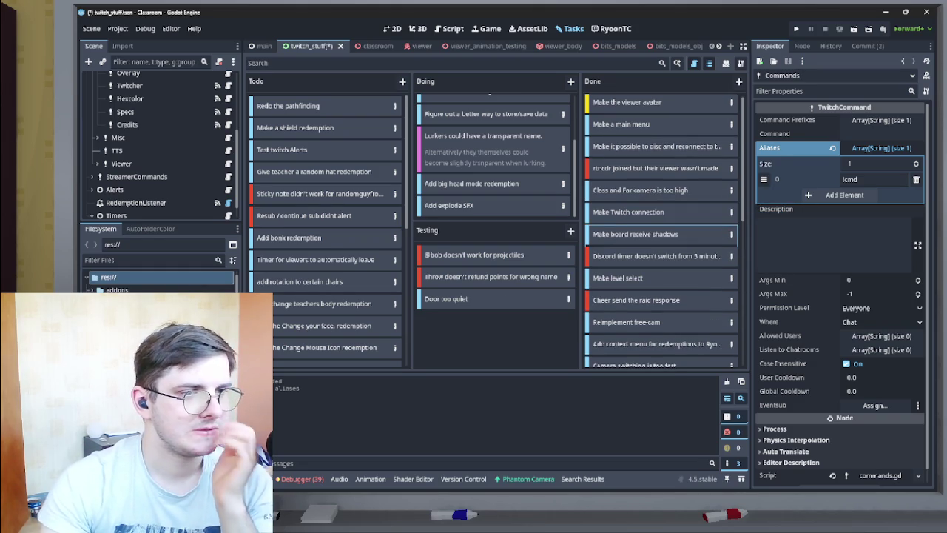
scroll(503, 193, up, 3)
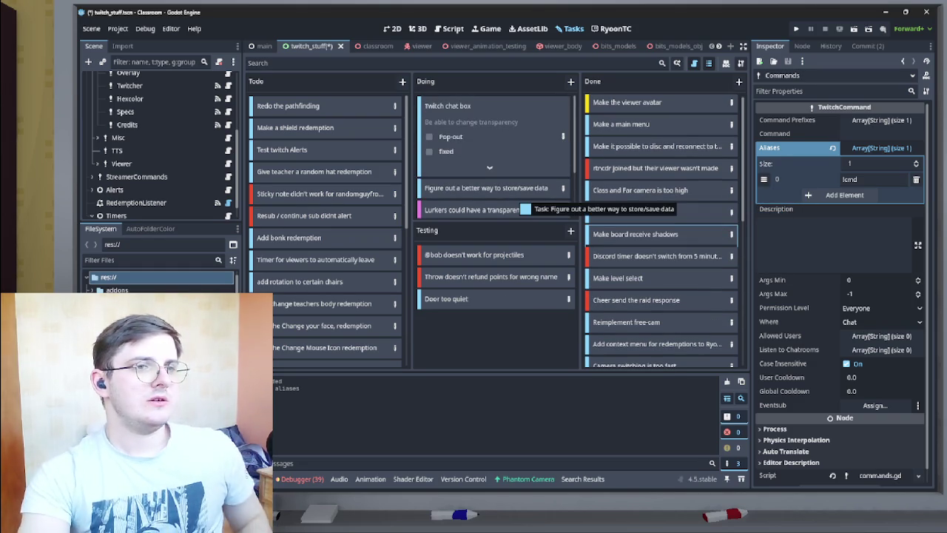
scroll(494, 156, down, 1)
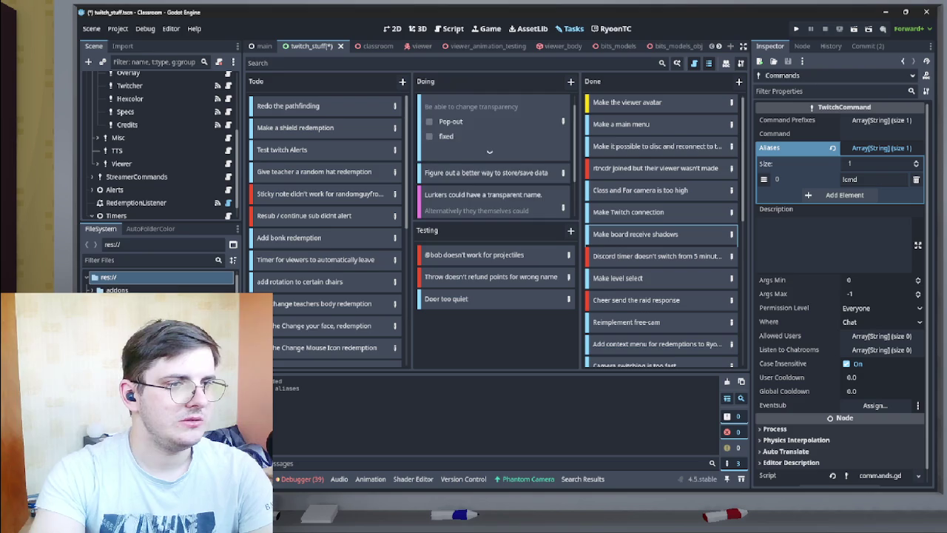
scroll(494, 155, down, 3)
key(ctrl+s)
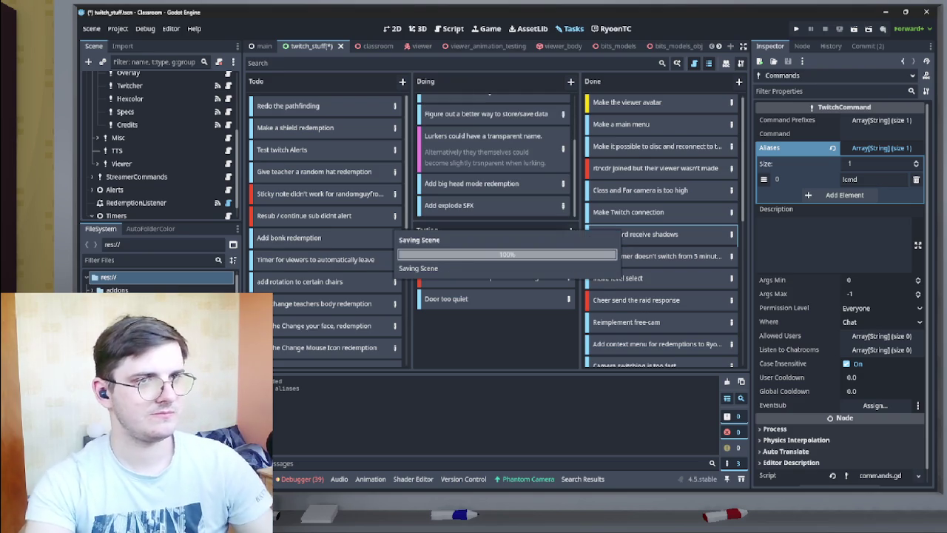
Save the ryoon_main scene and inspect its Ryoon node.
scroll(544, 47, down, 4)
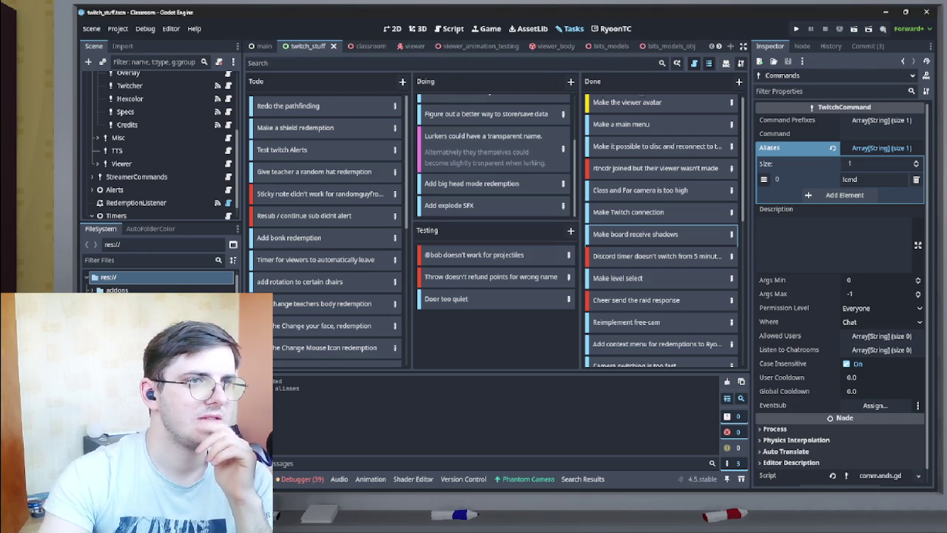
scroll(544, 48, down, 2)
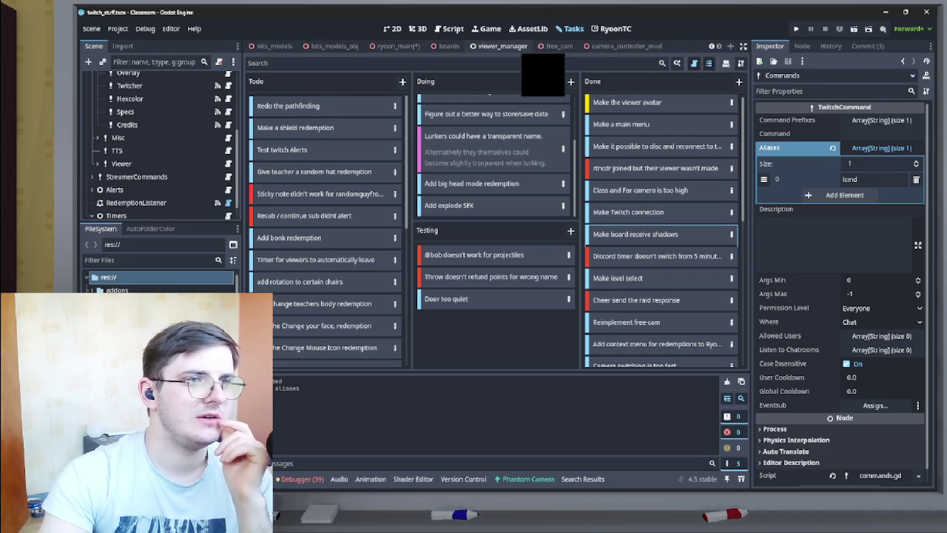
click(394, 46)
key(ctrl+s)
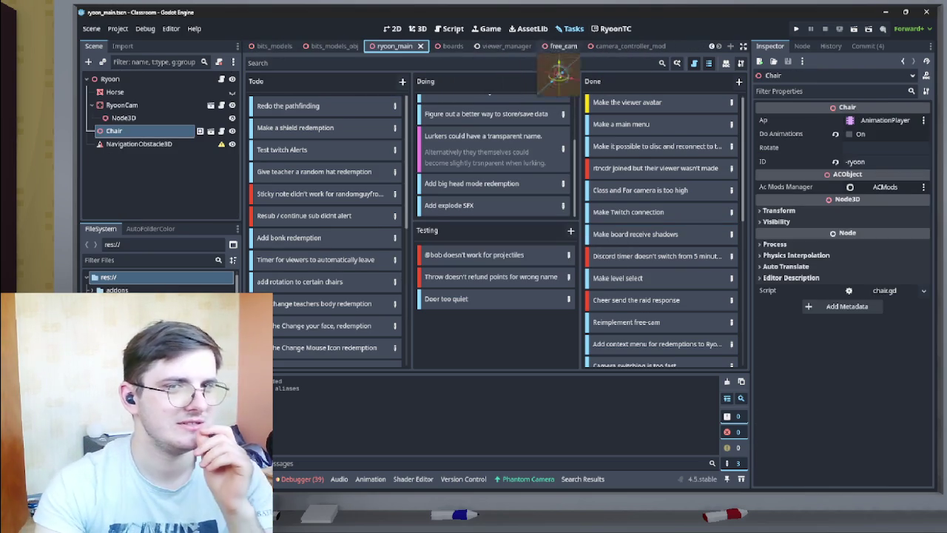
scroll(481, 45, up, 3)
click(110, 79)
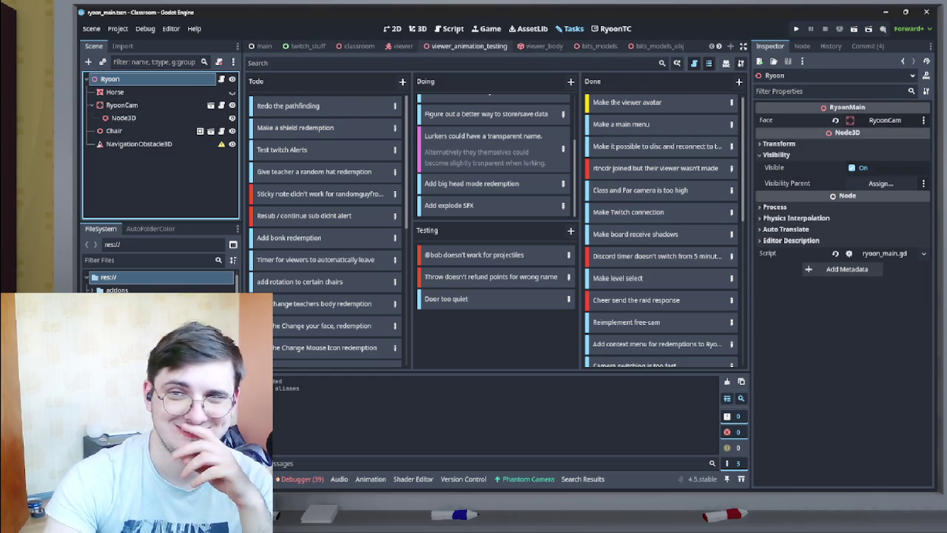
scroll(481, 46, down, 2)
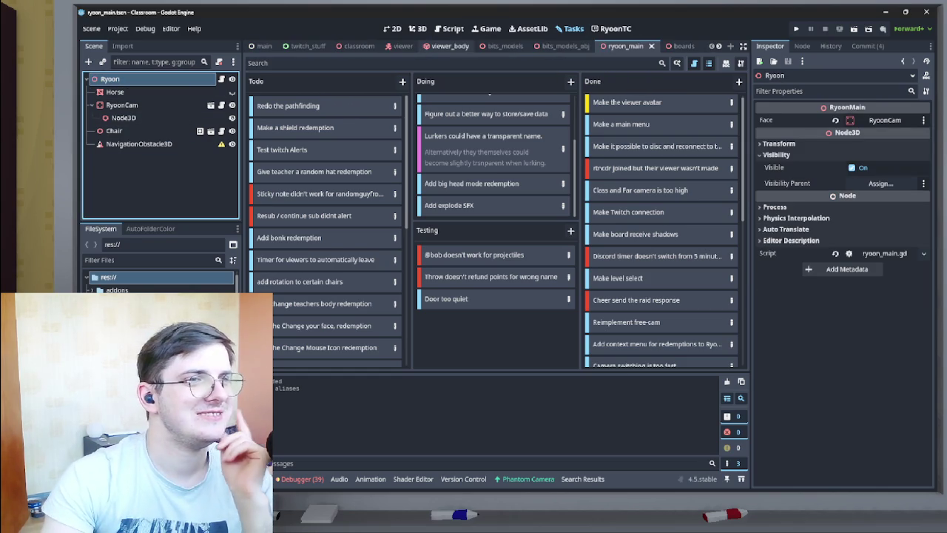
scroll(481, 46, up, 3)
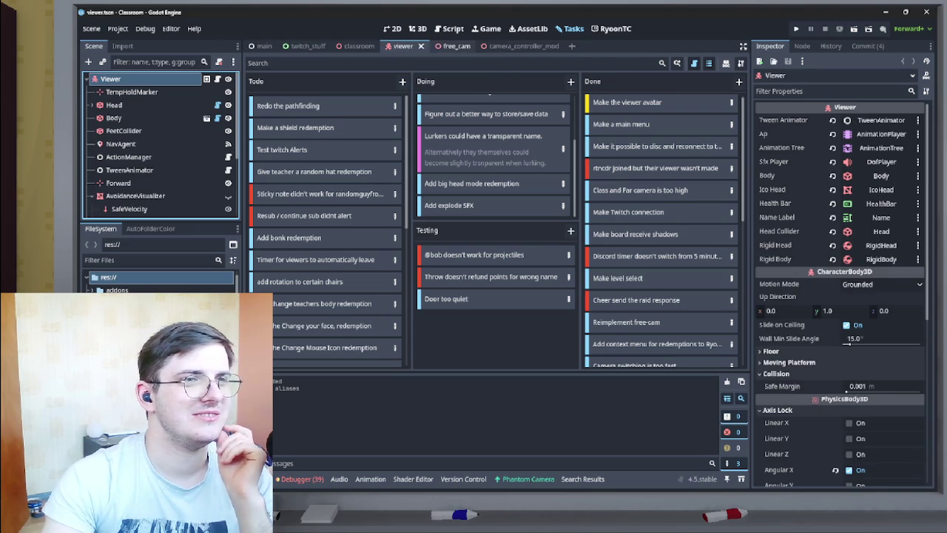
Close the viewer scene and open viewer_animation_testing.tscn via the FileSystem filter 'an imat'.
key(ctrl+shift+w)
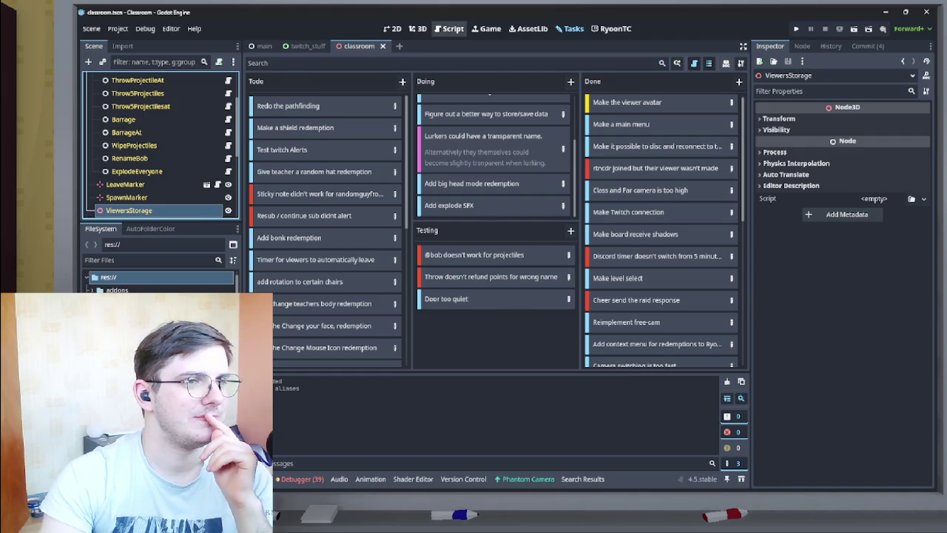
click(449, 28)
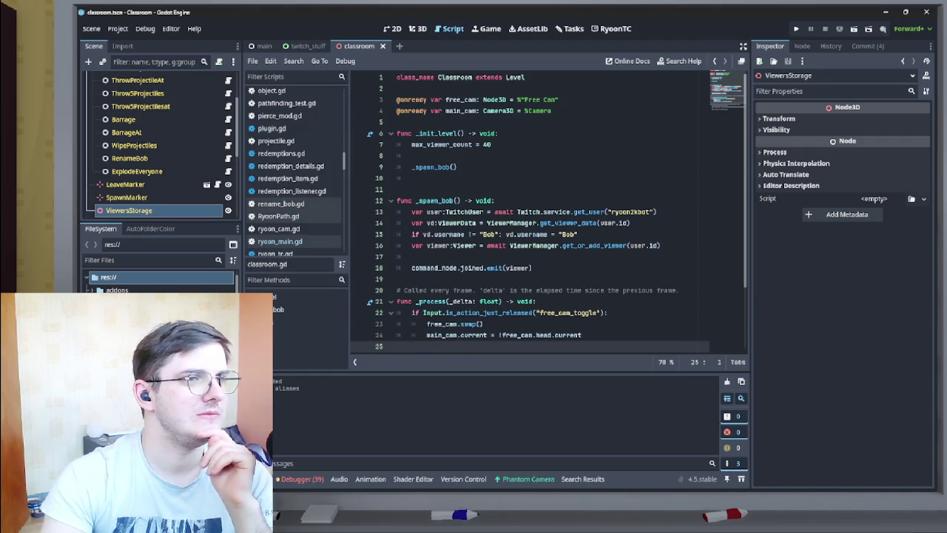
click(148, 260)
text(an ima)
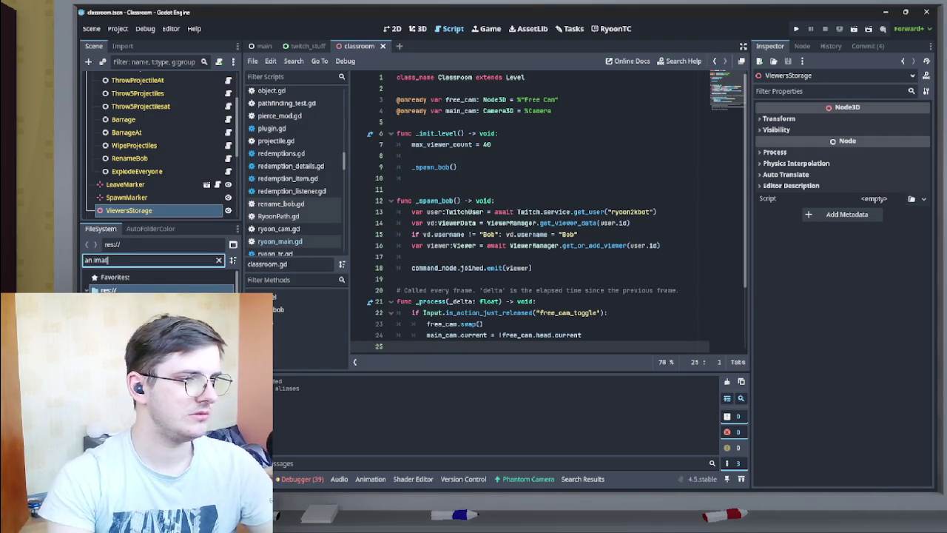
text(t)
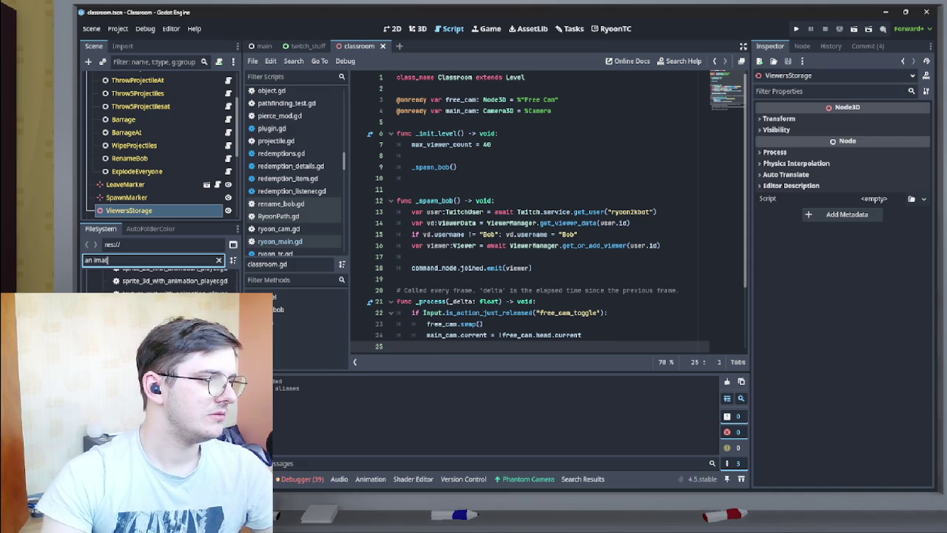
key(Return)
click(418, 29)
Delete the Chair node, collapse the Viewer node, and select the Viewer avatar in the viewport.
drag(503, 222, 418, 207)
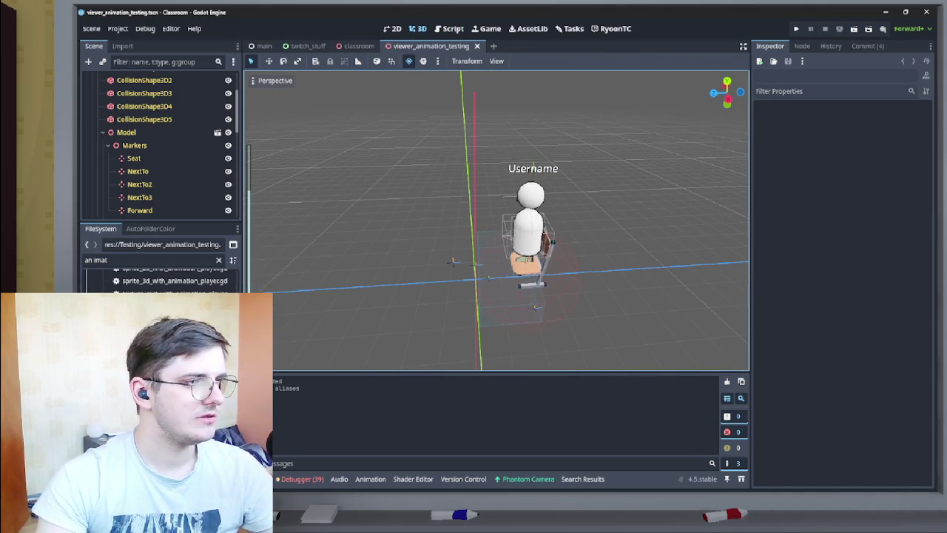
scroll(148, 148, up, 3)
click(96, 105)
click(114, 92)
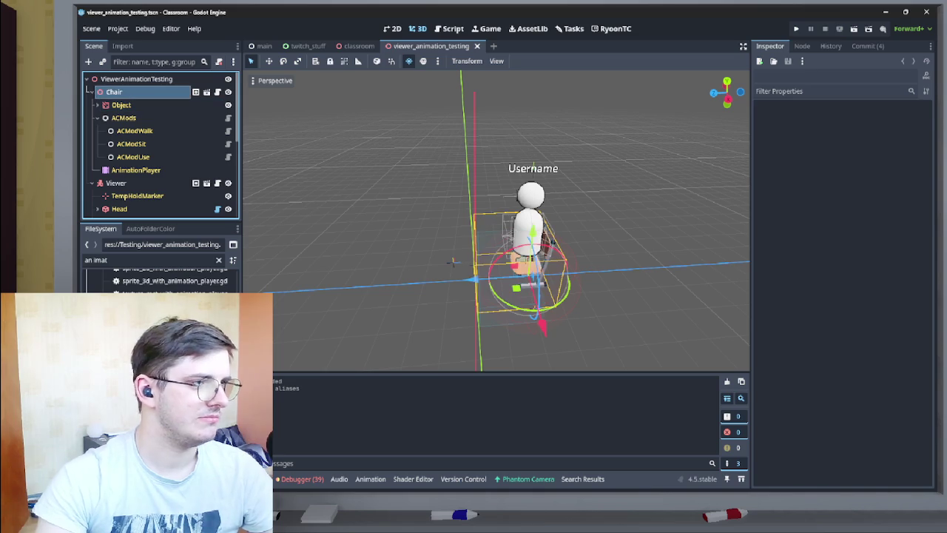
key(Delete)
key(Return)
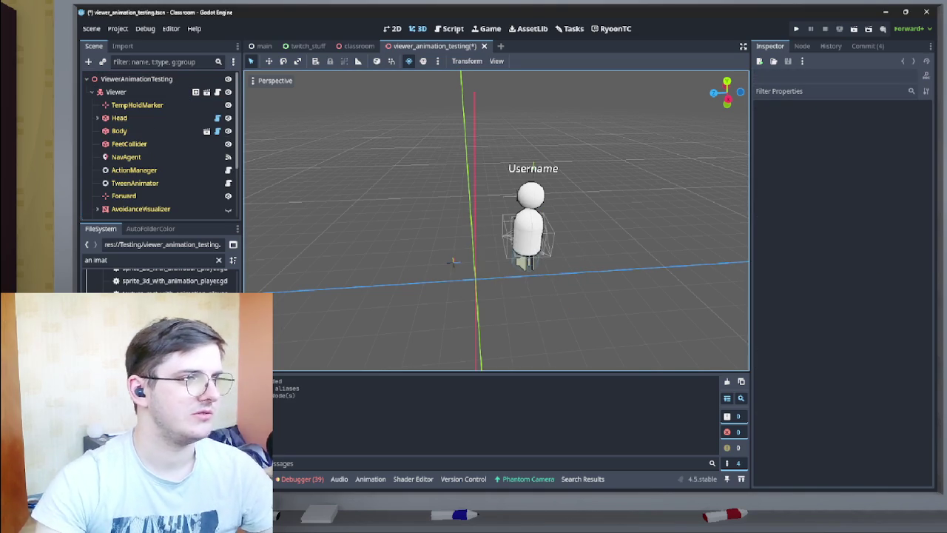
click(91, 92)
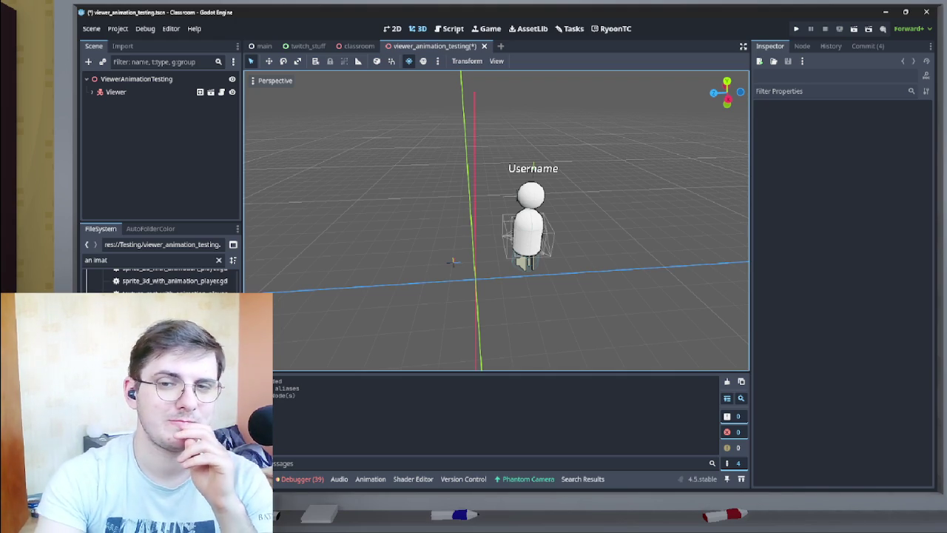
click(453, 261)
Reset the Viewer's position to 0, 0, 0 and its rotation to zero.
drag(453, 262, 465, 244)
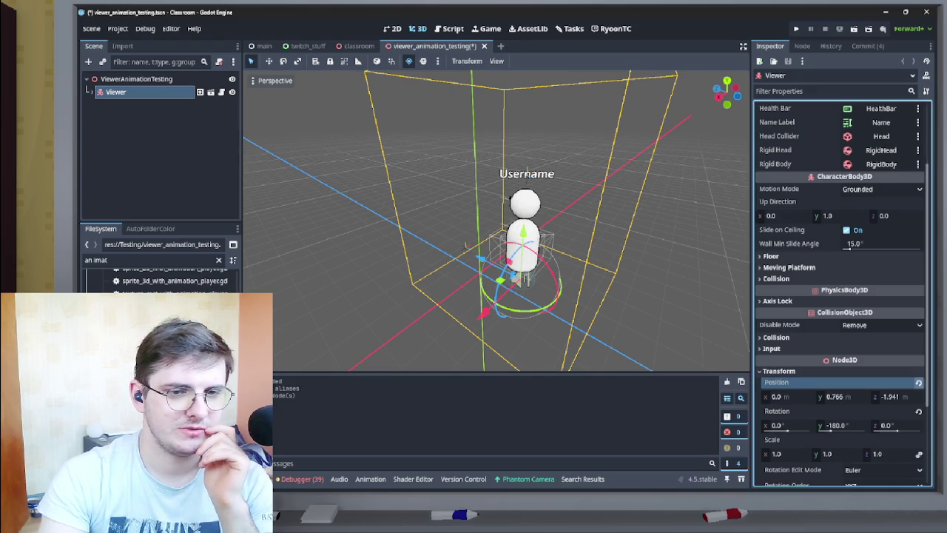
click(918, 382)
click(918, 411)
drag(537, 271, 547, 284)
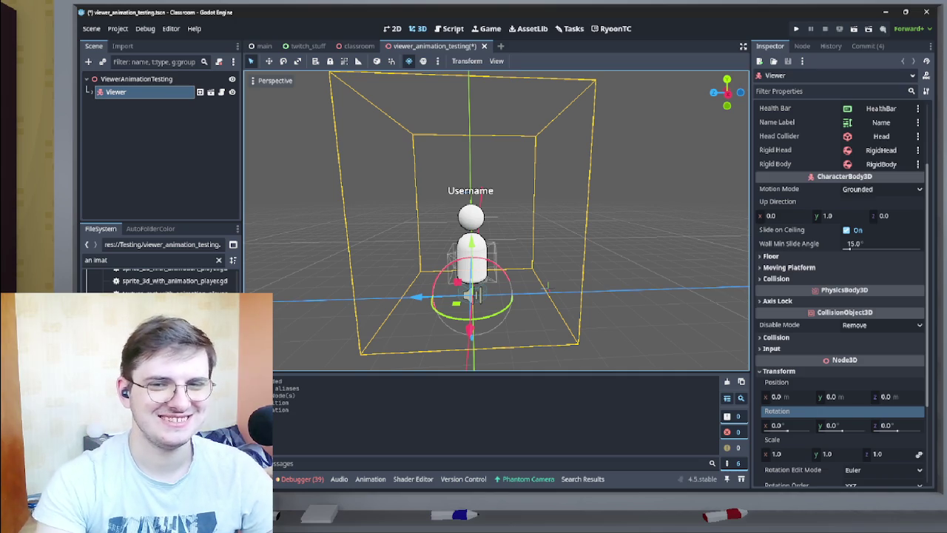
Save the viewer_animation_testing scene and deselect the Viewer.
mouse_move(547, 286)
mouse_down()
mouse_move(447, 302)
mouse_move(454, 306)
mouse_move(446, 287)
mouse_move(466, 284)
mouse_move(448, 306)
mouse_move(545, 281)
mouse_up()
key(ctrl+s)
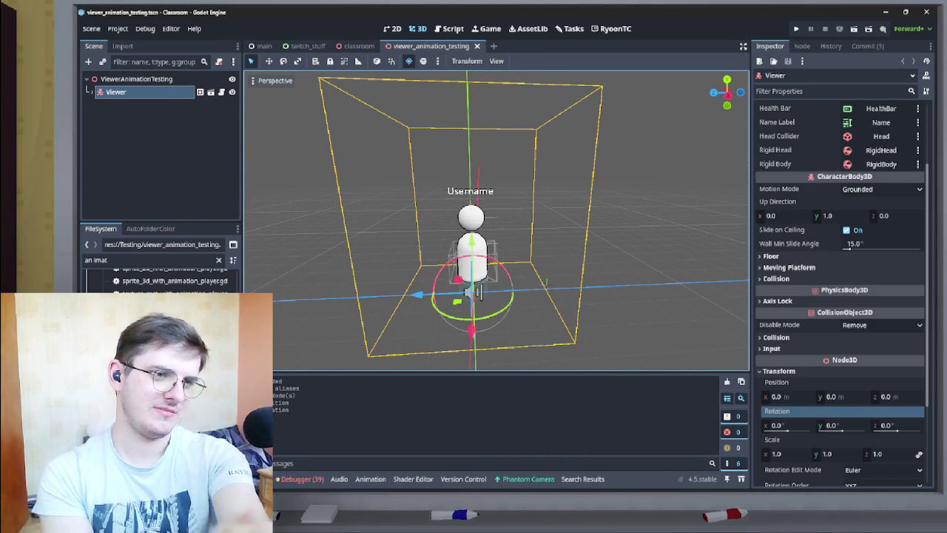
click(545, 282)
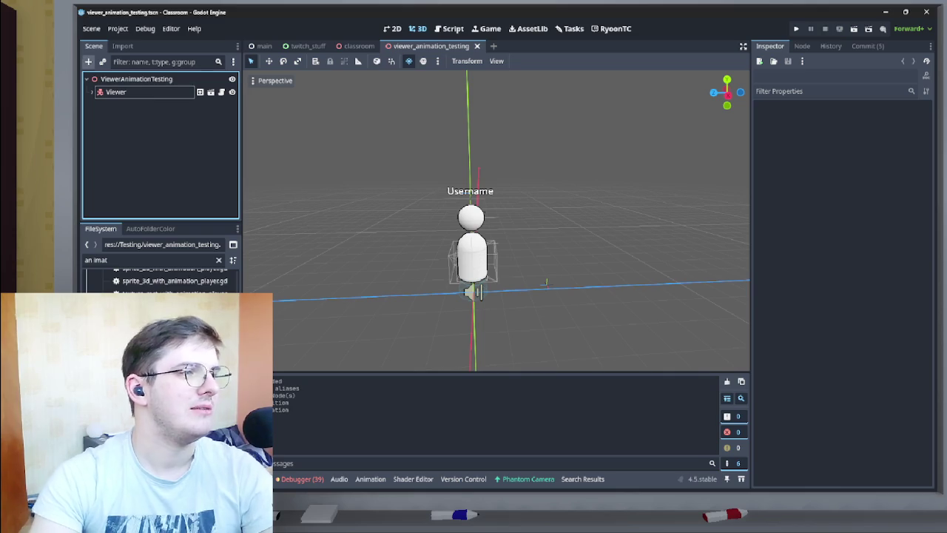
Dismiss the Create New Node dialog and clear the old FileSystem filter.
click(88, 61)
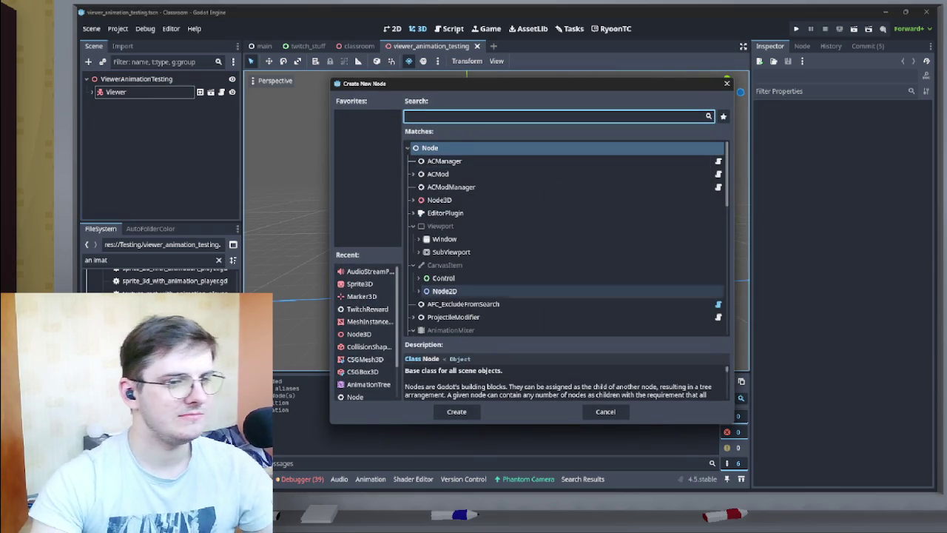
click(605, 412)
click(219, 260)
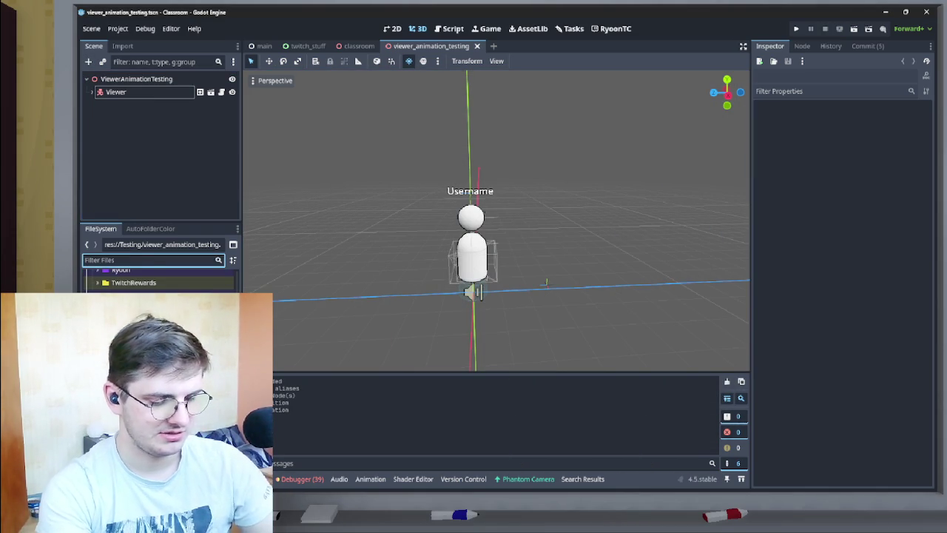
text(tab)
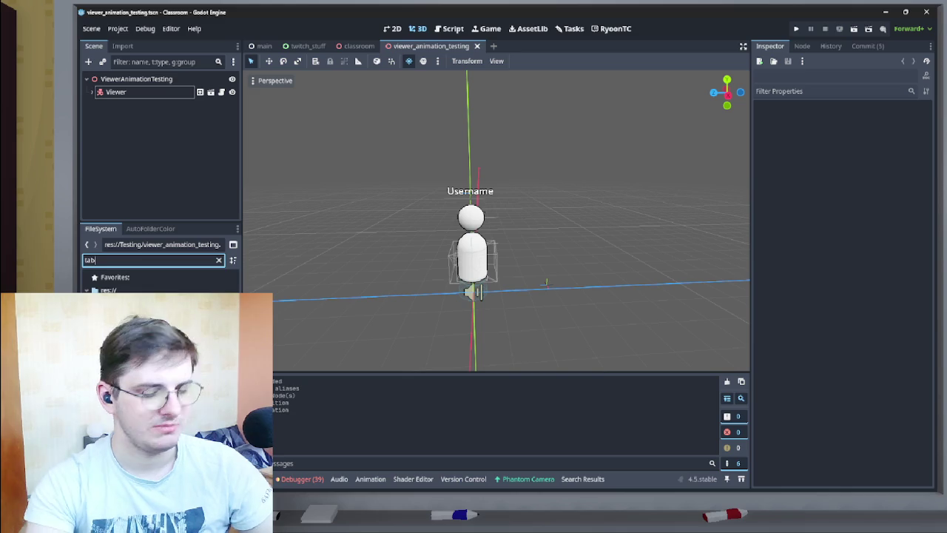
Filter FileSystem for 'desk' and drop desk.tscn into the 3D viewport.
key(BackSpace)
key(BackSpace)
key(BackSpace)
text(dew)
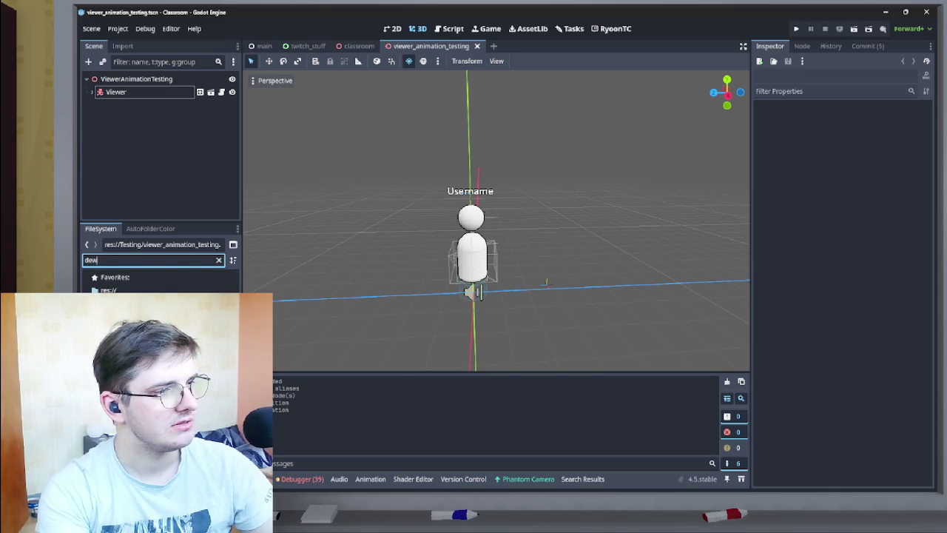
key(BackSpace)
key(BackSpace)
text(esk)
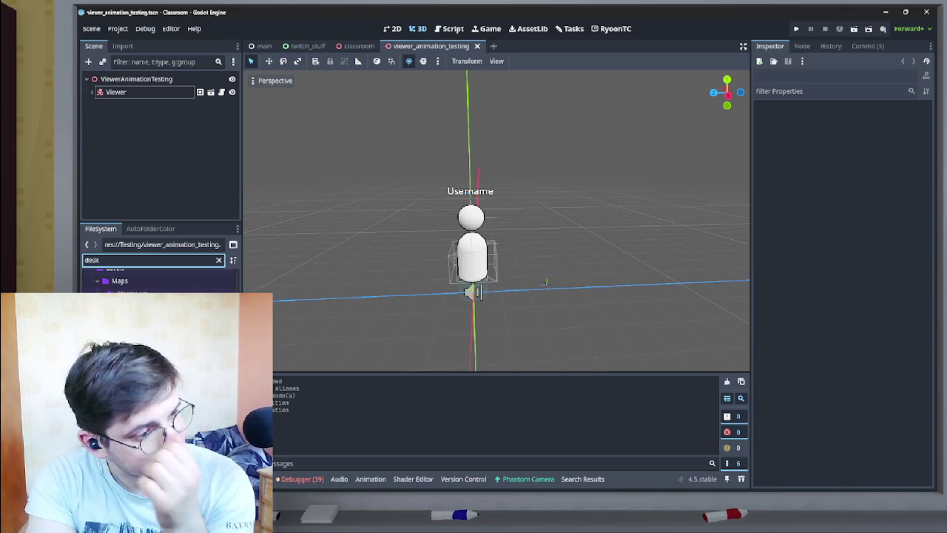
mouse_move(148, 318)
mouse_down()
mouse_move(555, 283)
mouse_move(510, 303)
mouse_up()
drag(714, 93, 720, 88)
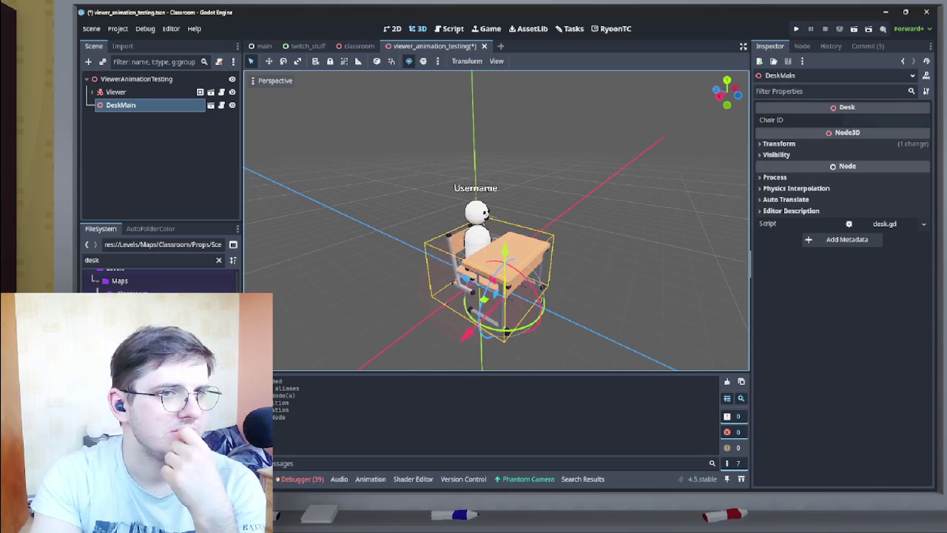
Using Top and Right views, shift DeskMain about 0.76 units along Z so the Viewer sits on its chair.
click(727, 80)
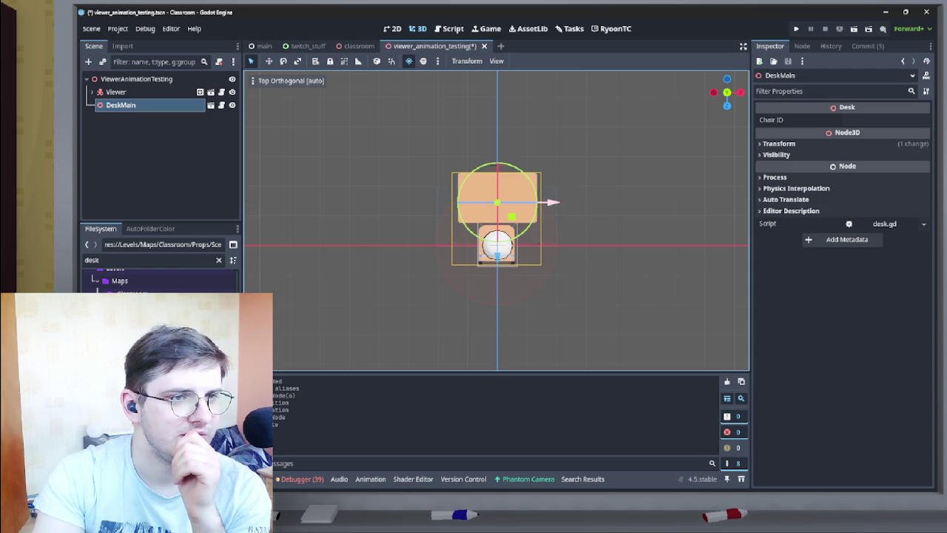
drag(497, 250, 429, 233)
key(KP_3)
scroll(583, 336, up, 3)
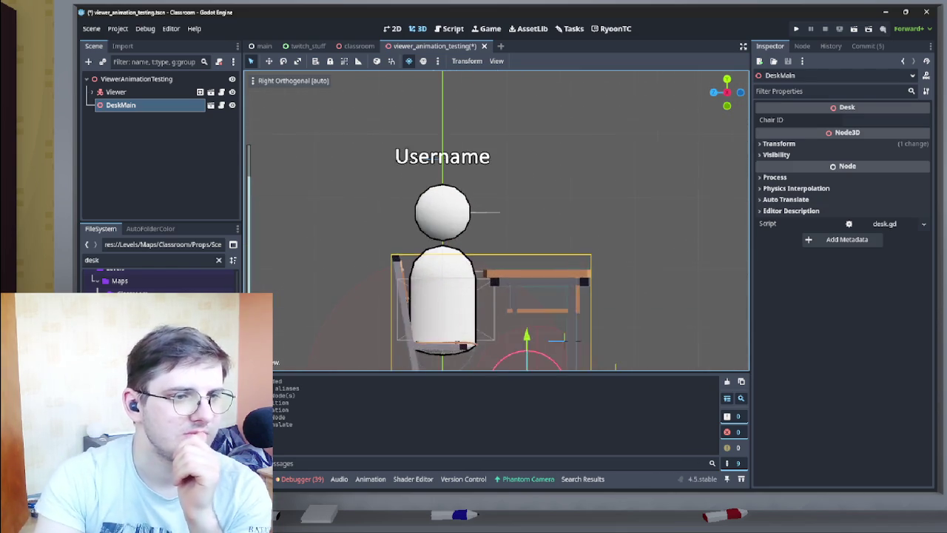
scroll(583, 337, down, 1)
mouse_move(486, 260)
mouse_down()
mouse_move(478, 261)
mouse_move(483, 294)
mouse_up()
drag(518, 222, 341, 227)
scroll(414, 224, up, 3)
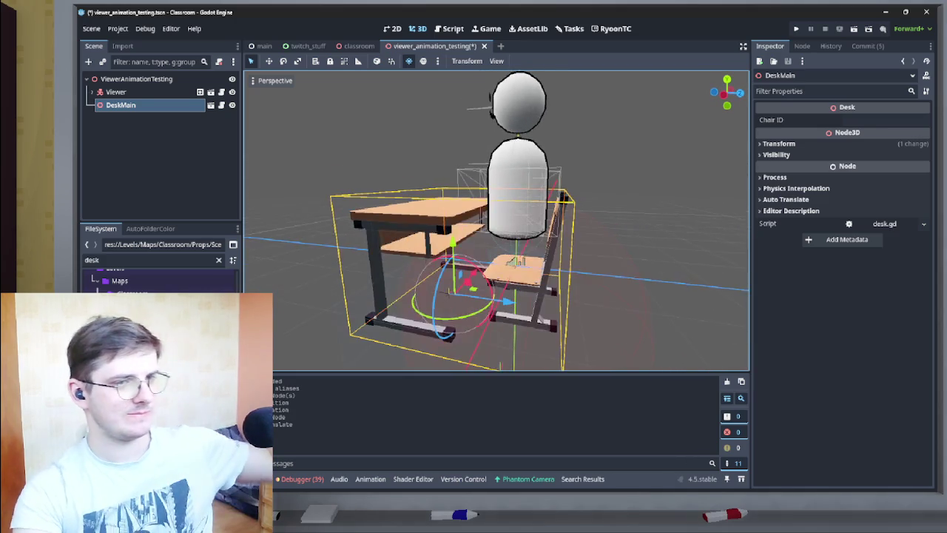
scroll(495, 222, down, 4)
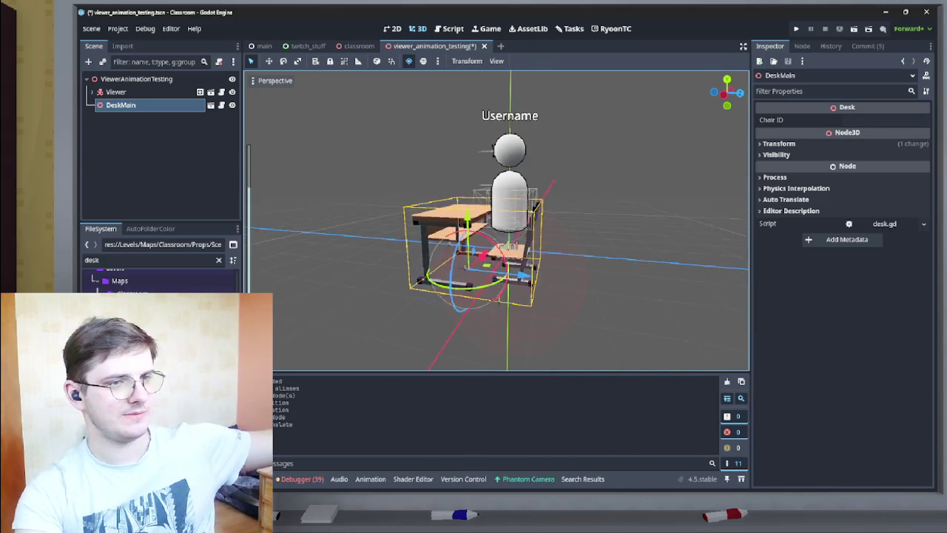
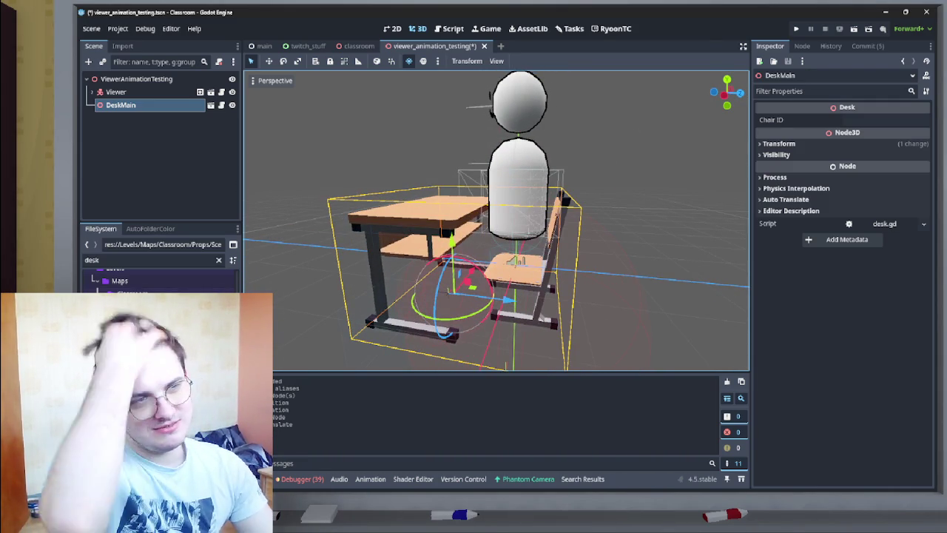
Save the viewer_animation_testing scene, orbit around the desk and chair, and clear the desk filter.
key(ctrl+s)
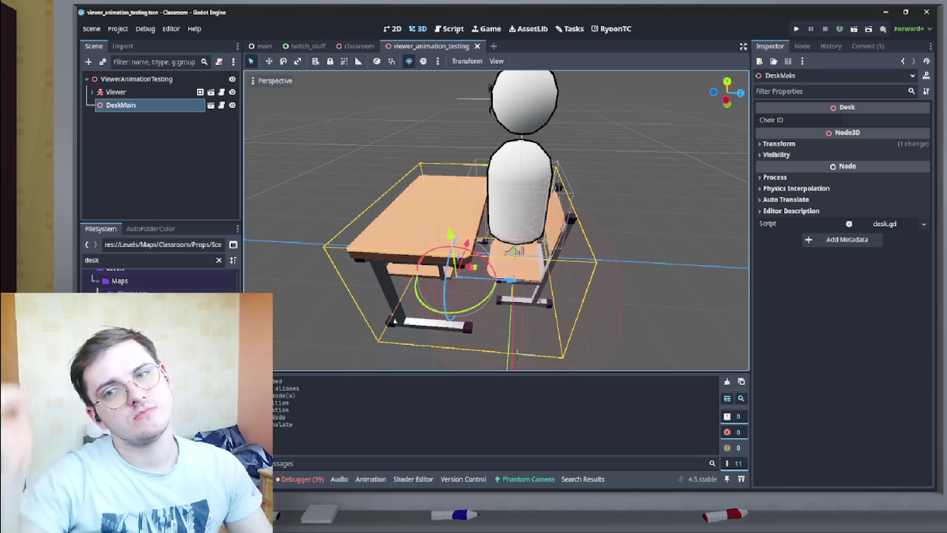
drag(385, 355, 459, 358)
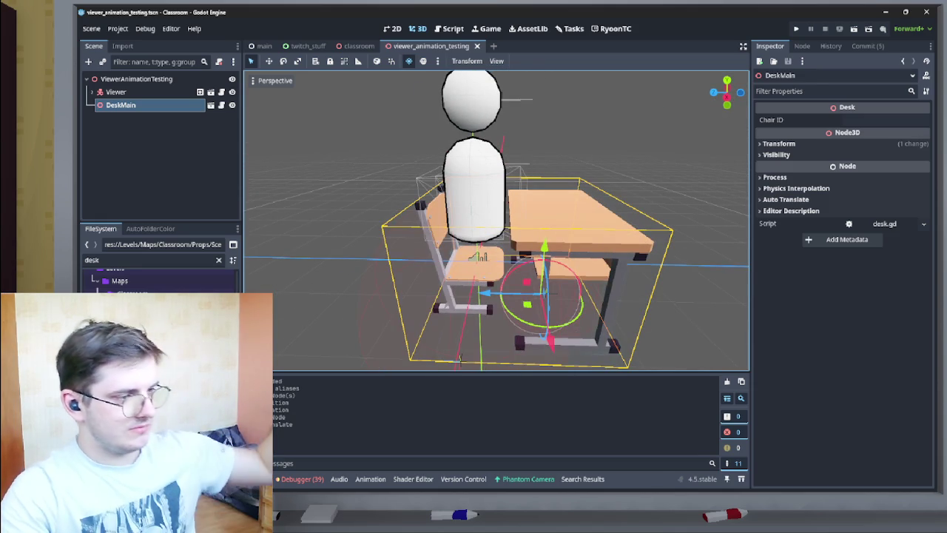
key(ctrl+f)
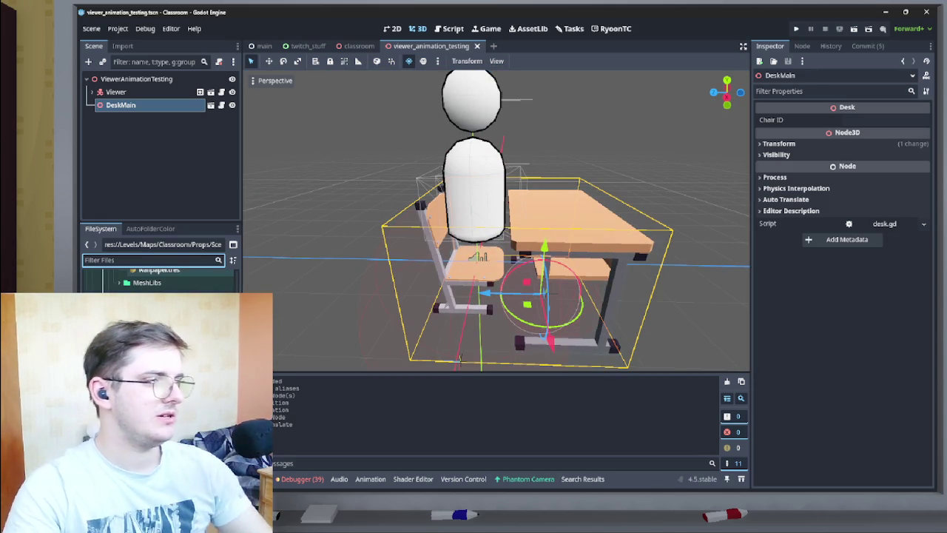
Filter the FileSystem for 'lurk' and open the ac_lurk.gd script.
text(lurk)
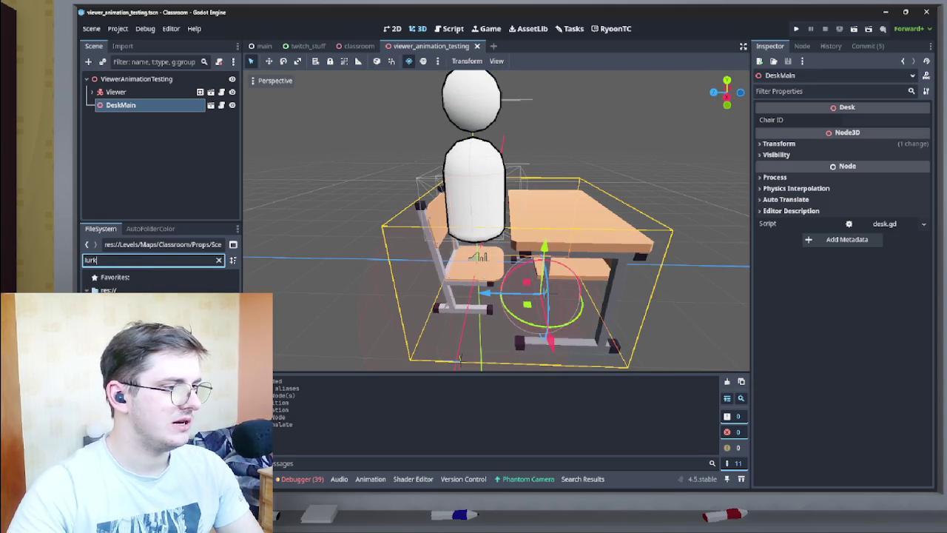
key(Return)
scroll(549, 211, down, 5)
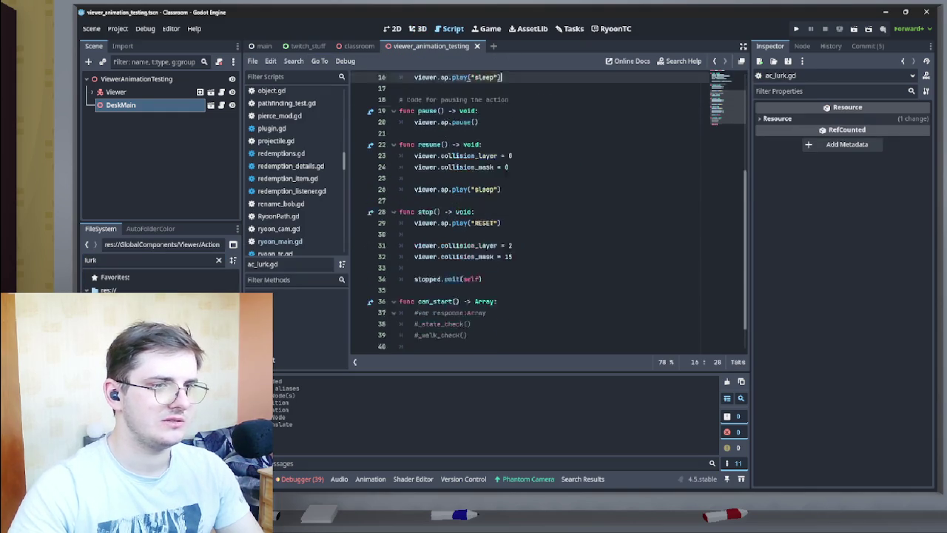
scroll(548, 210, up, 3)
scroll(548, 210, down, 3)
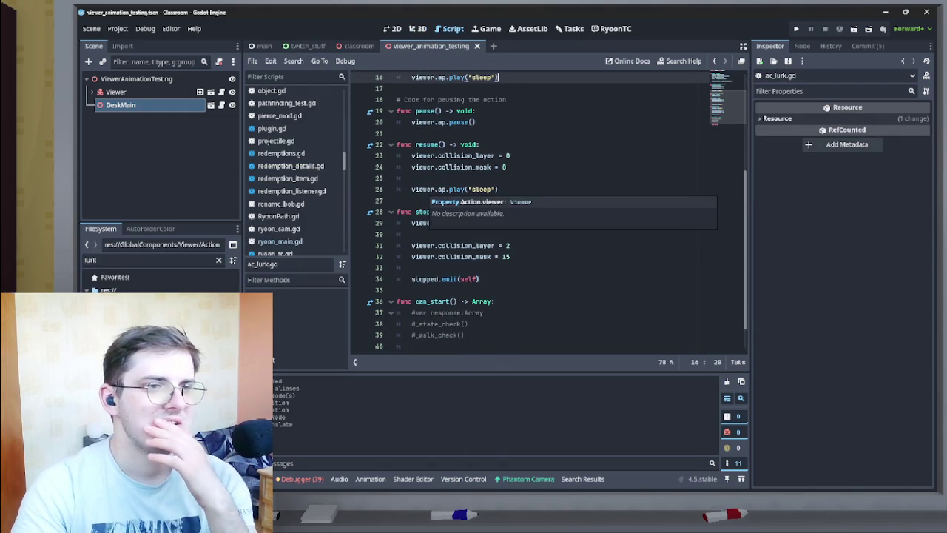
scroll(548, 211, up, 3)
scroll(549, 210, down, 3)
Read through ac_lurk.gd and select the collision lines in stop().
scroll(548, 210, up, 2)
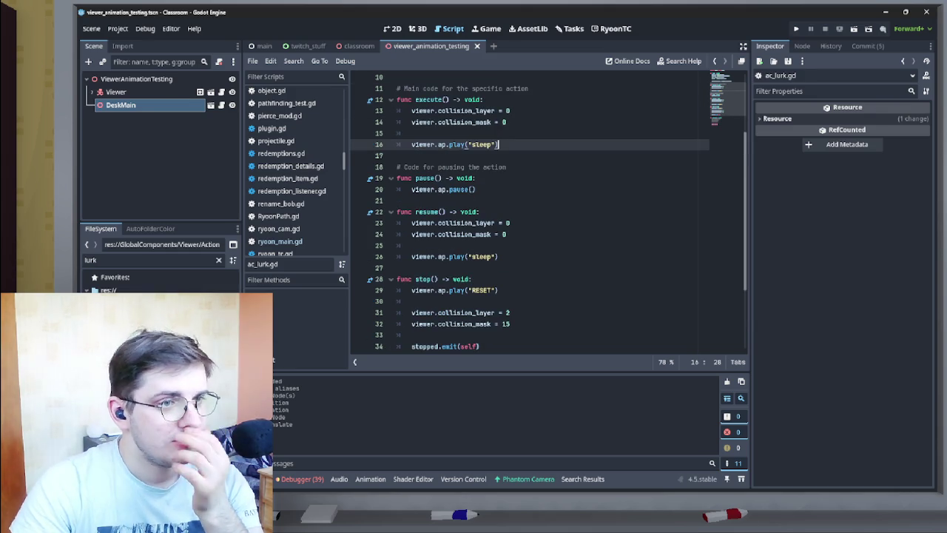
scroll(548, 210, up, 2)
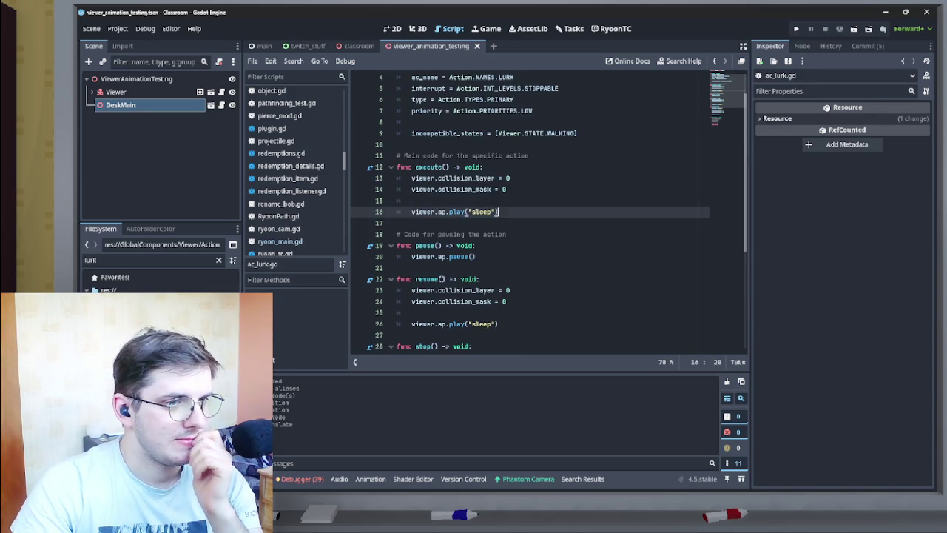
scroll(548, 211, down, 4)
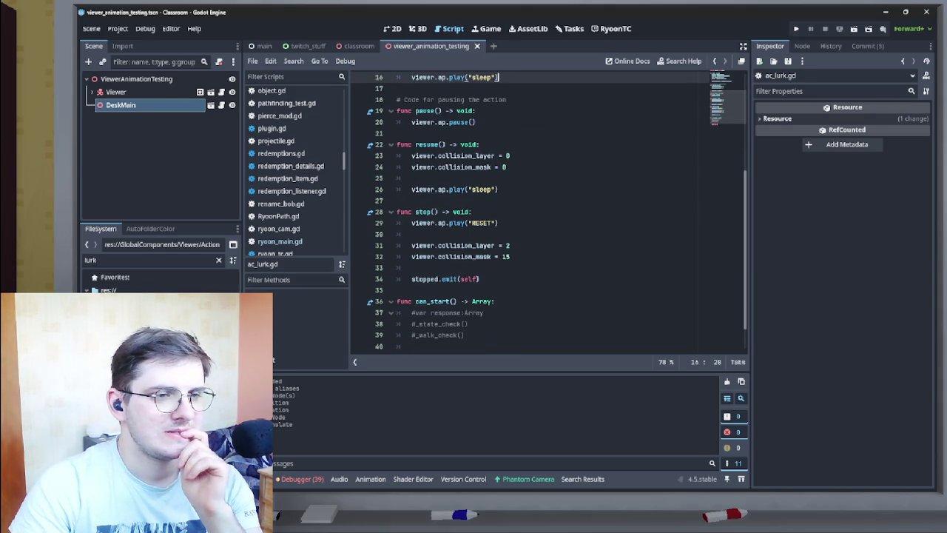
scroll(548, 210, up, 5)
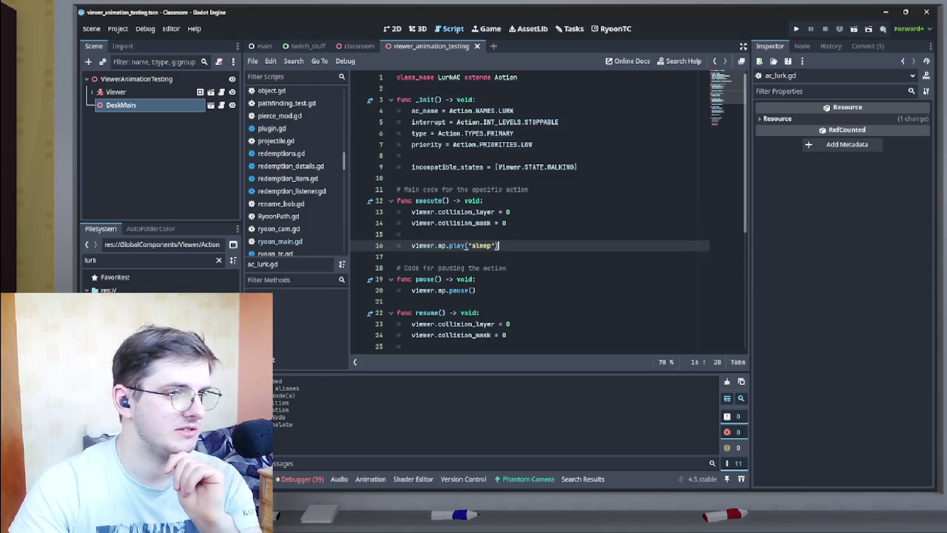
scroll(547, 211, down, 1)
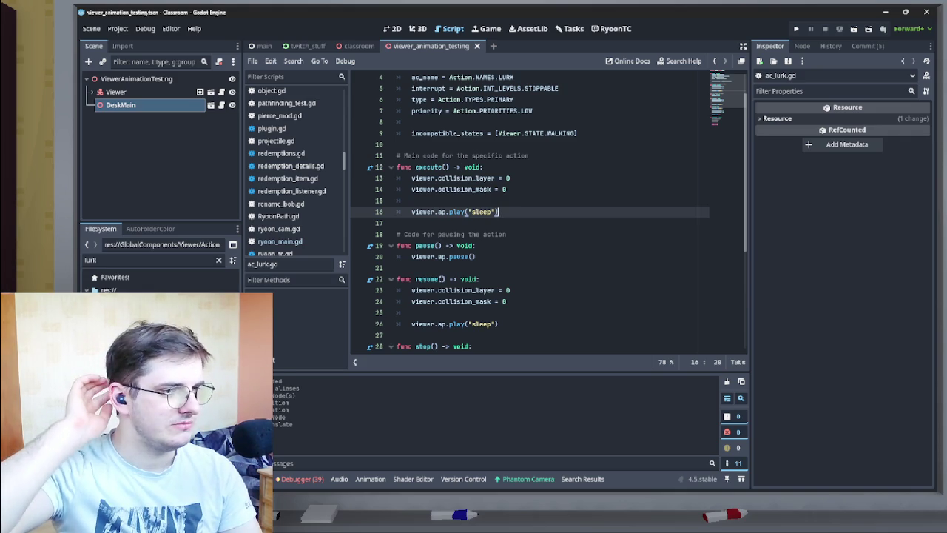
scroll(549, 213, down, 4)
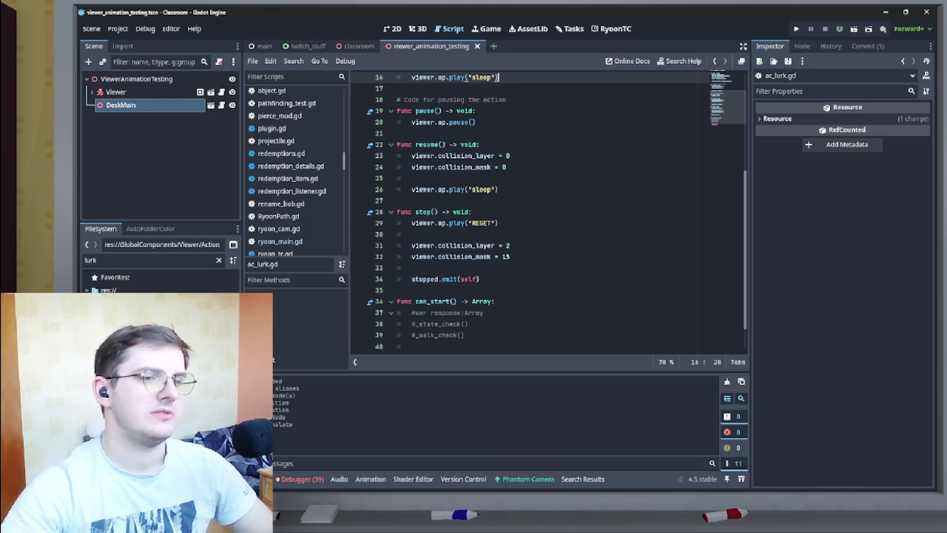
mouse_move(511, 256)
mouse_down()
mouse_move(397, 245)
mouse_move(398, 233)
mouse_up()
Delete the viewer.collision_layer and collision_mask lines from stop(), resume() and execute().
key(BackSpace)
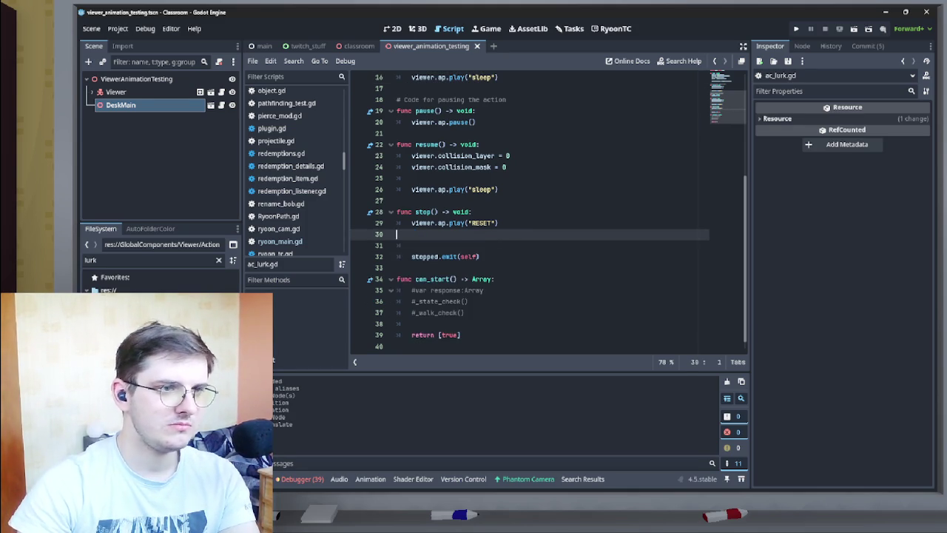
key(BackSpace)
scroll(548, 207, up, 2)
drag(506, 234, 397, 223)
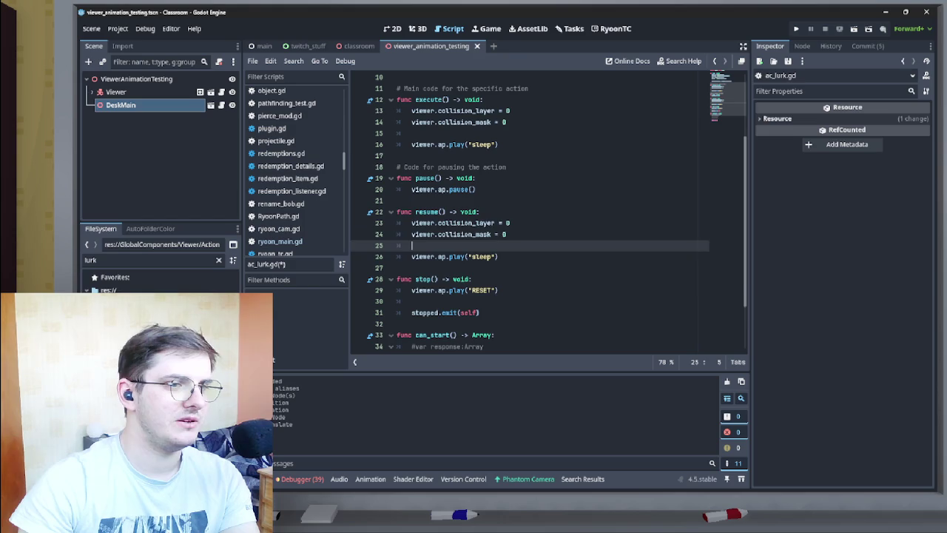
key(BackSpace)
key(BackSpace)
key(BackSpace)
scroll(547, 207, up, 3)
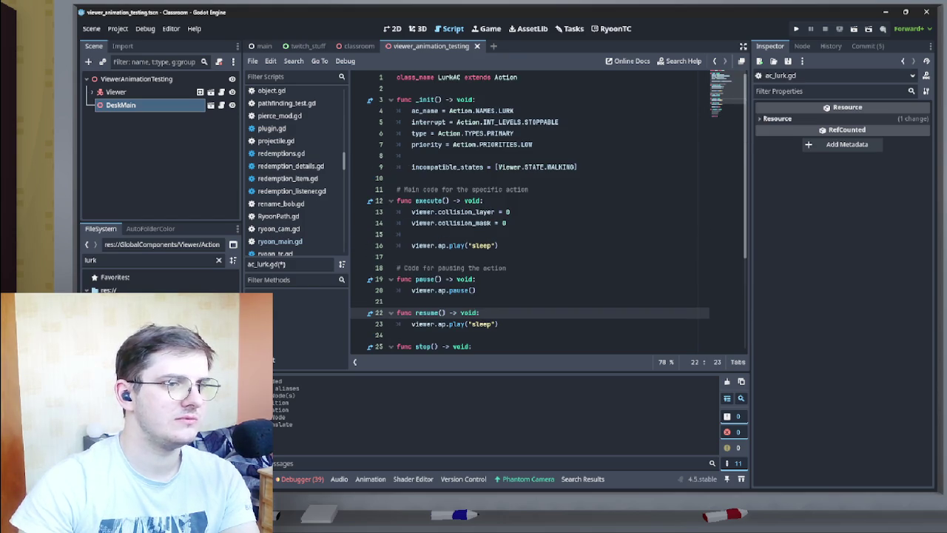
drag(398, 233, 397, 212)
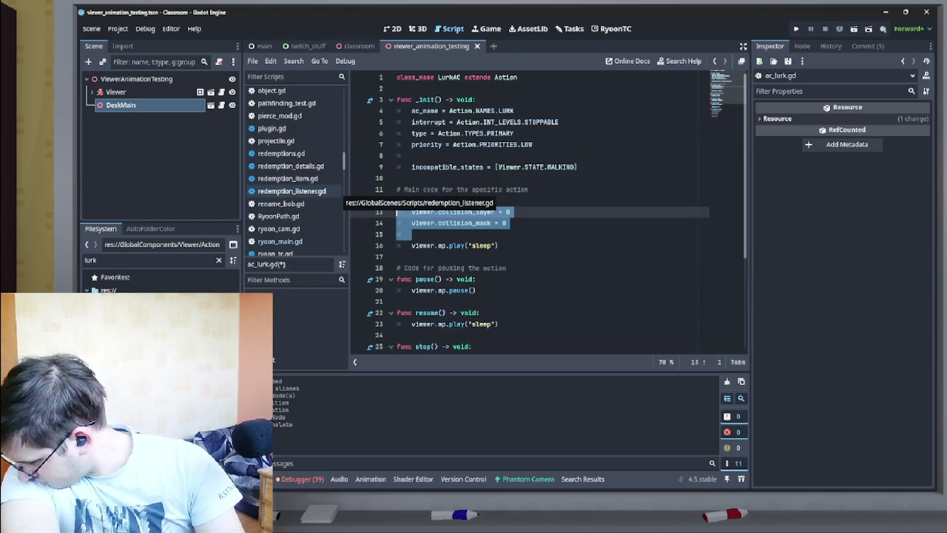
key(BackSpace)
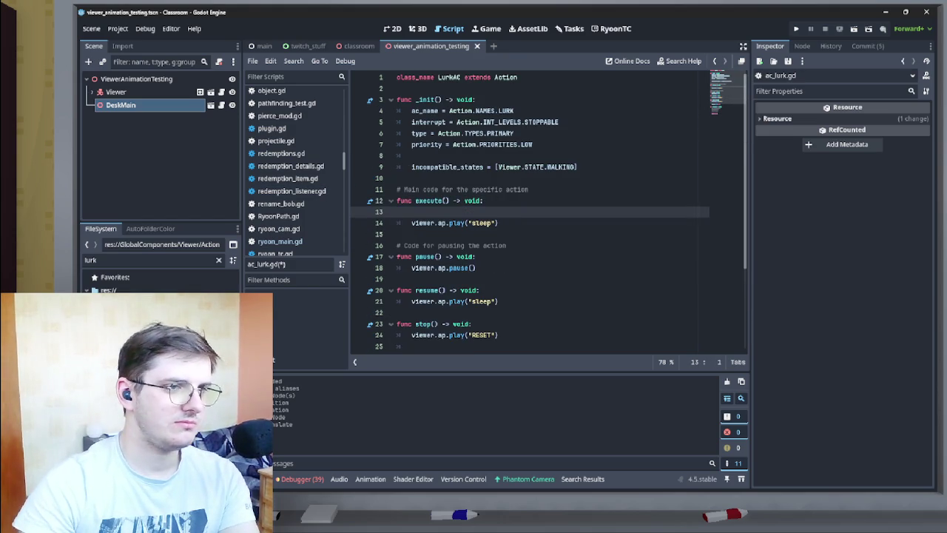
key(BackSpace)
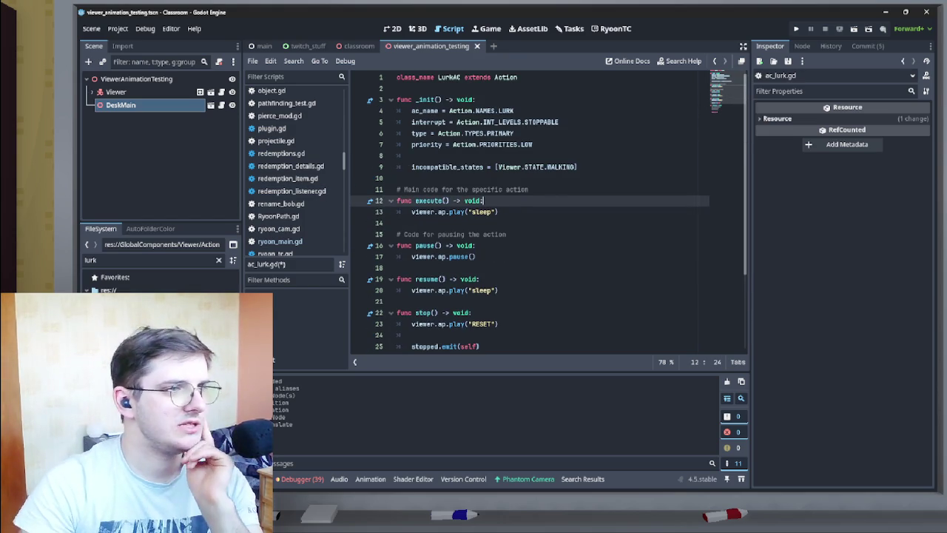
Jump from the commented check call on line 29 to its definition in ac_main.gd.
click(500, 211)
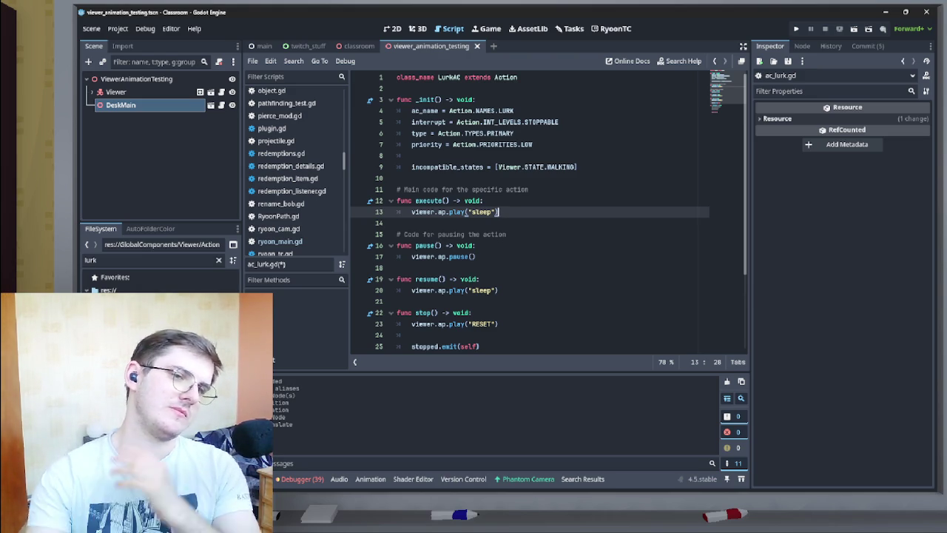
scroll(548, 211, down, 3)
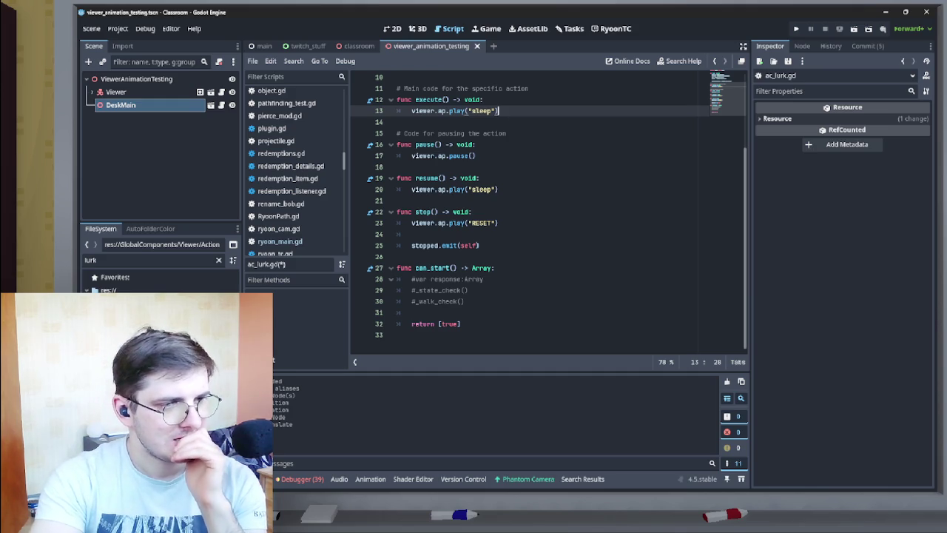
scroll(549, 211, up, 3)
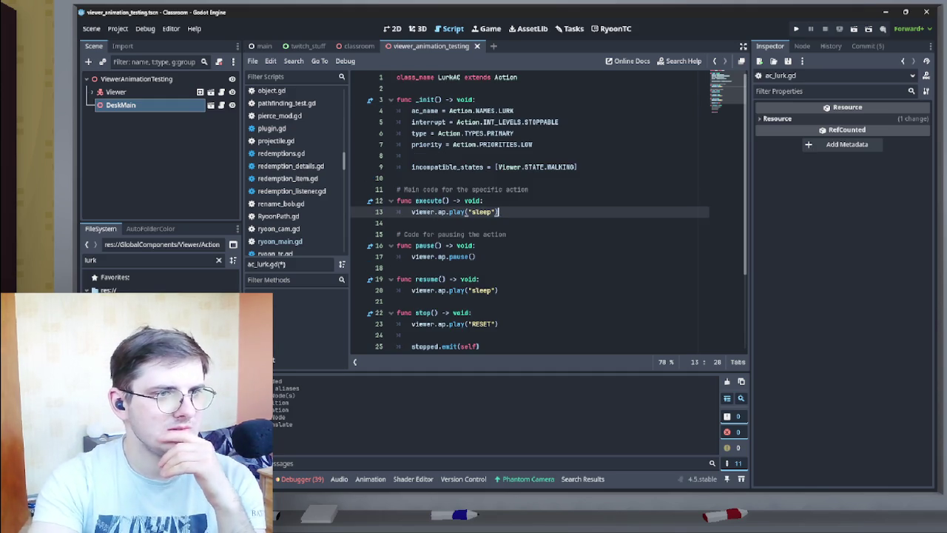
scroll(549, 211, down, 3)
click(414, 290)
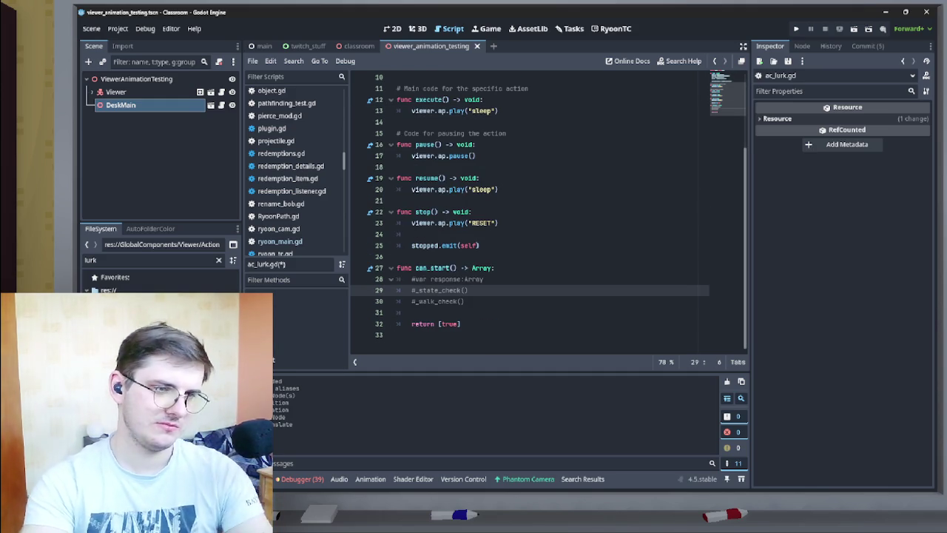
ctrl+click(441, 290)
scroll(547, 211, down, 6)
scroll(548, 211, up, 3)
scroll(548, 210, down, 3)
scroll(548, 211, down, 1)
scroll(547, 210, up, 4)
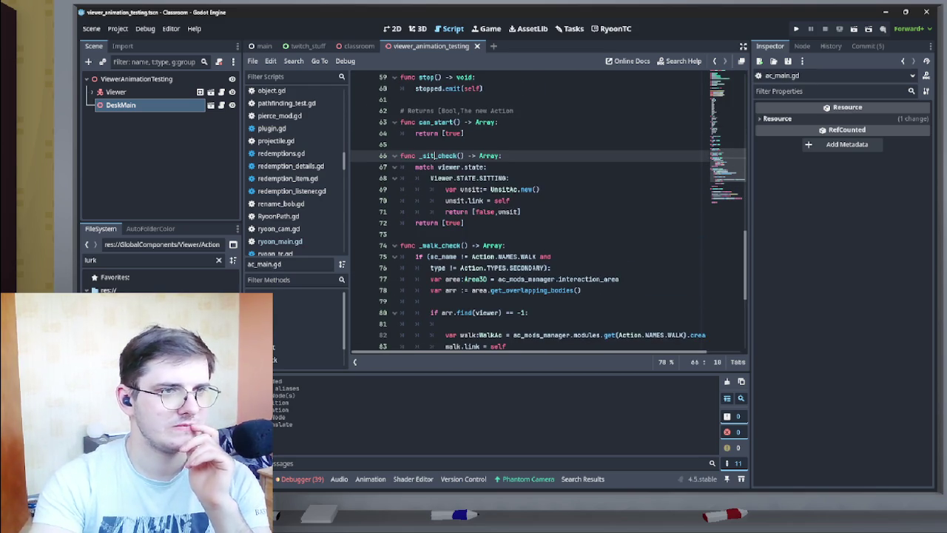
scroll(547, 211, up, 3)
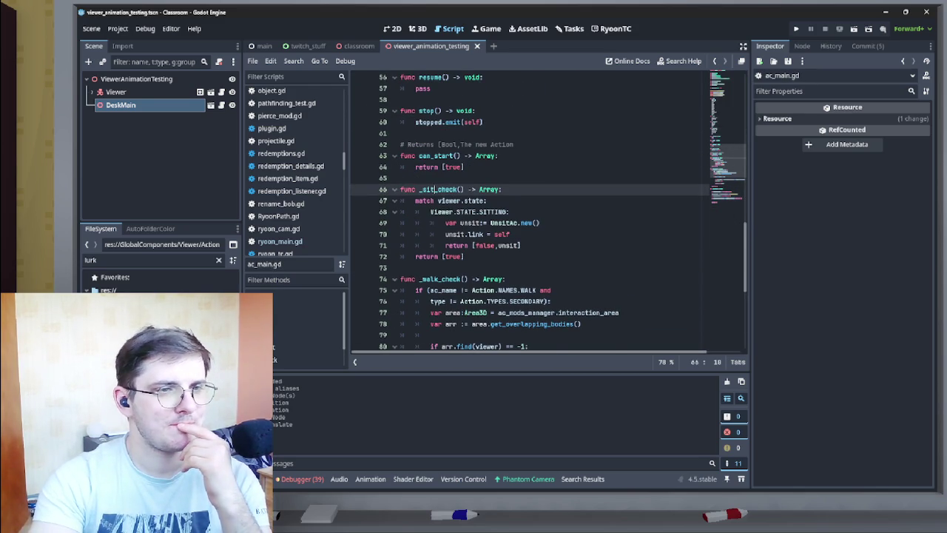
scroll(547, 211, up, 3)
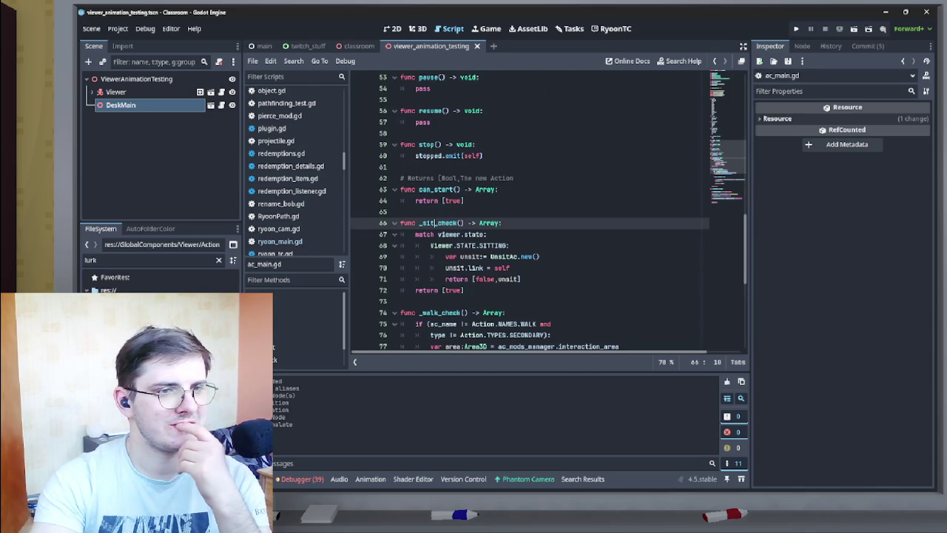
scroll(547, 210, down, 4)
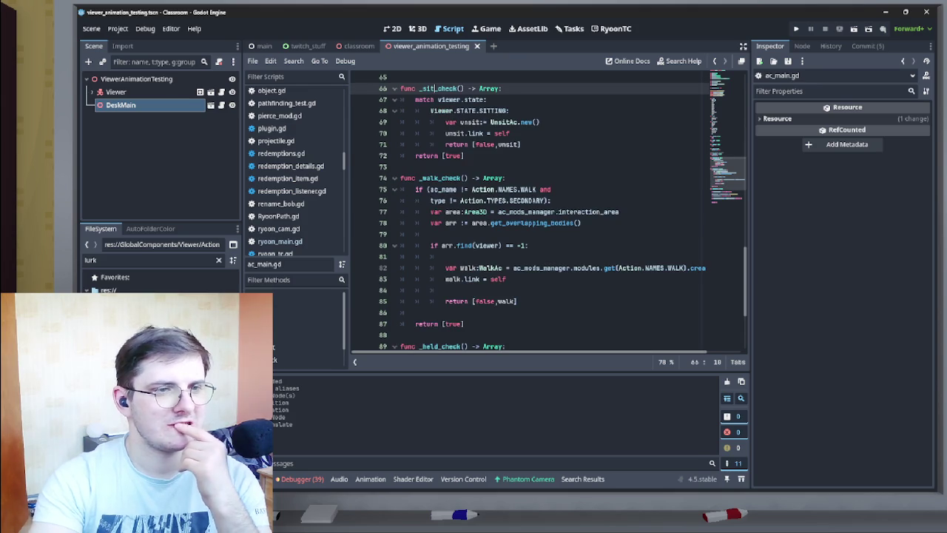
scroll(548, 211, up, 4)
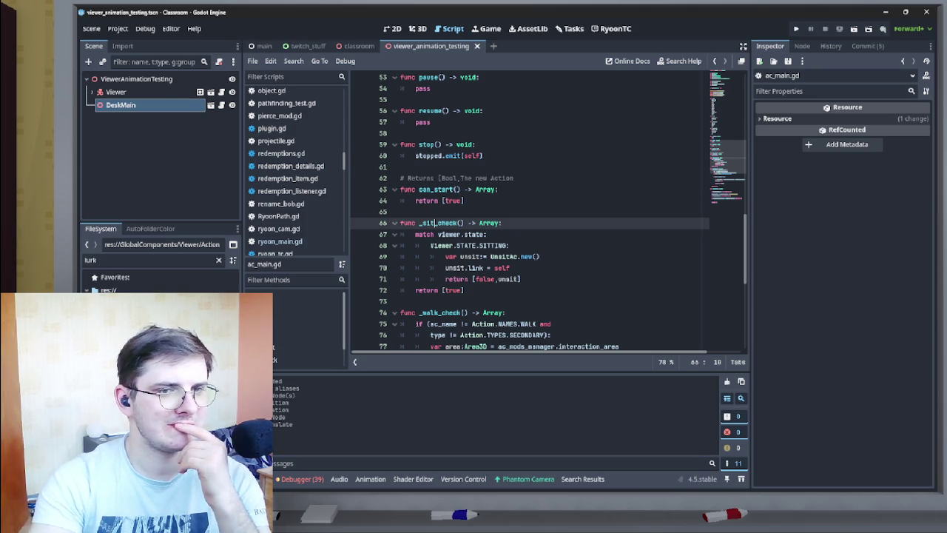
scroll(547, 210, up, 15)
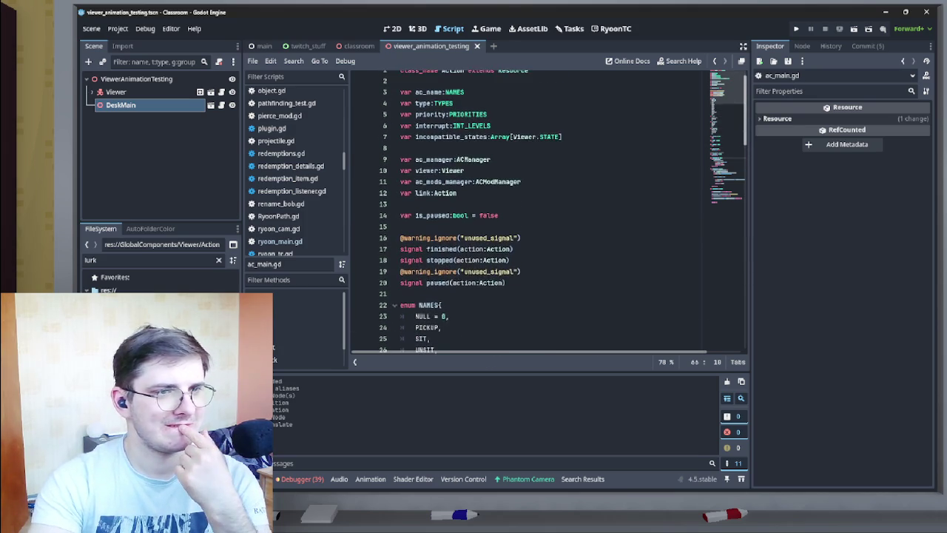
scroll(547, 211, down, 20)
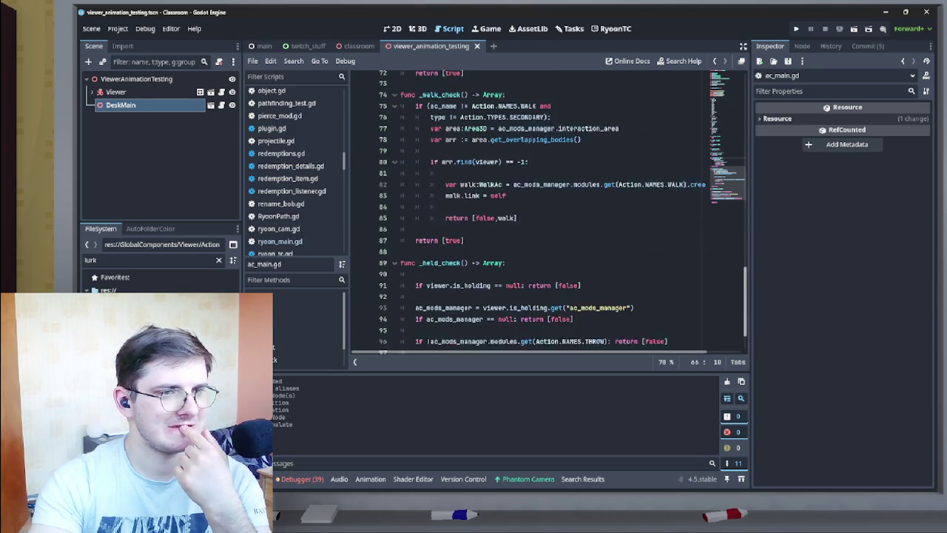
scroll(548, 211, up, 4)
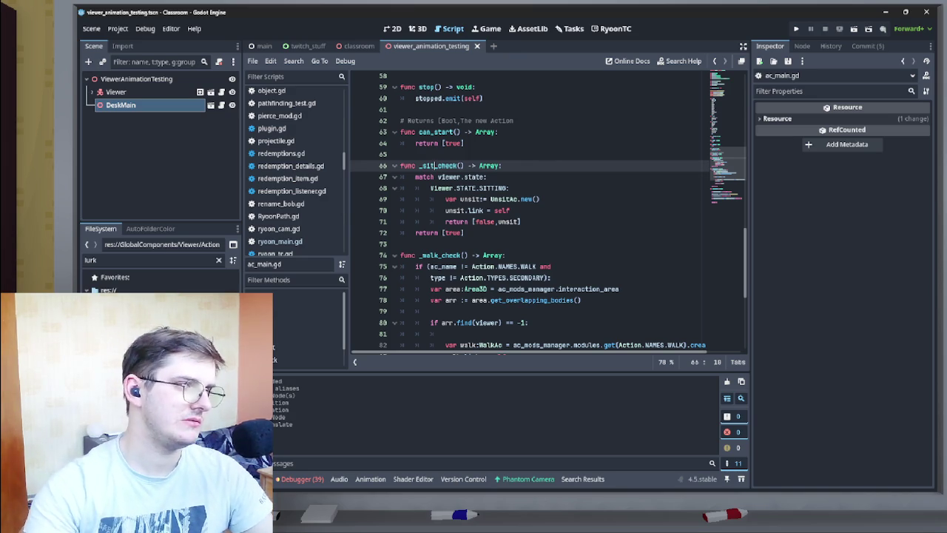
Change the '_sit_check' function name in ac_main.gd to '_state_check' and open Find in Files.
key(BackSpace)
key(BackSpace)
key(BackSpace)
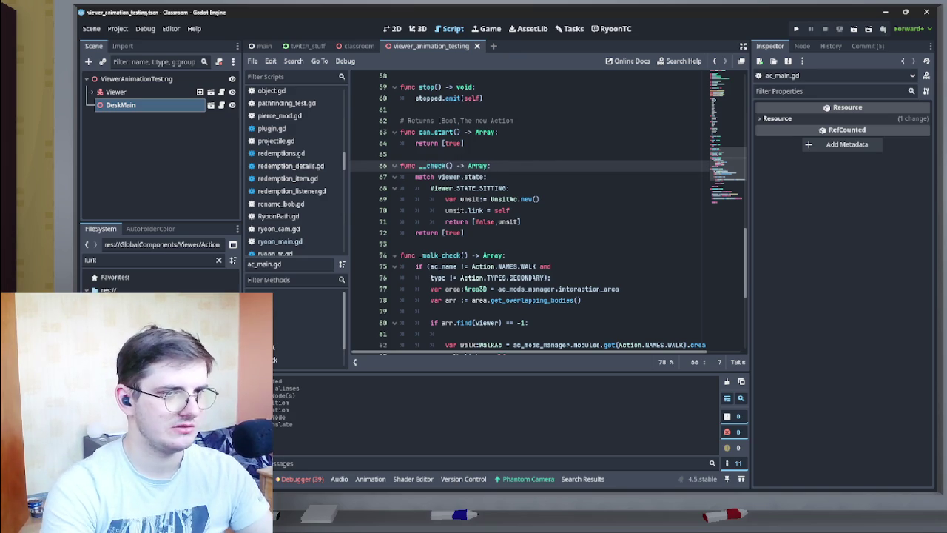
text(state)
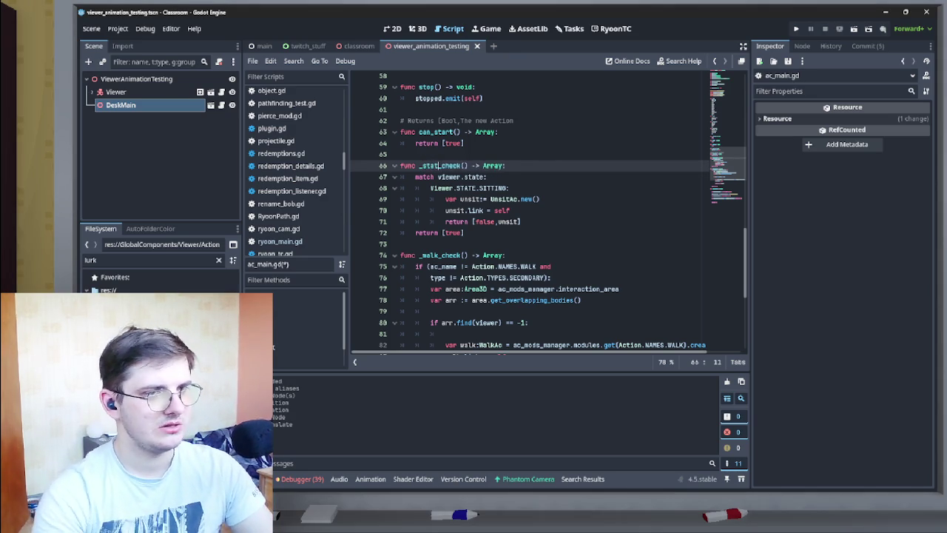
key(Escape)
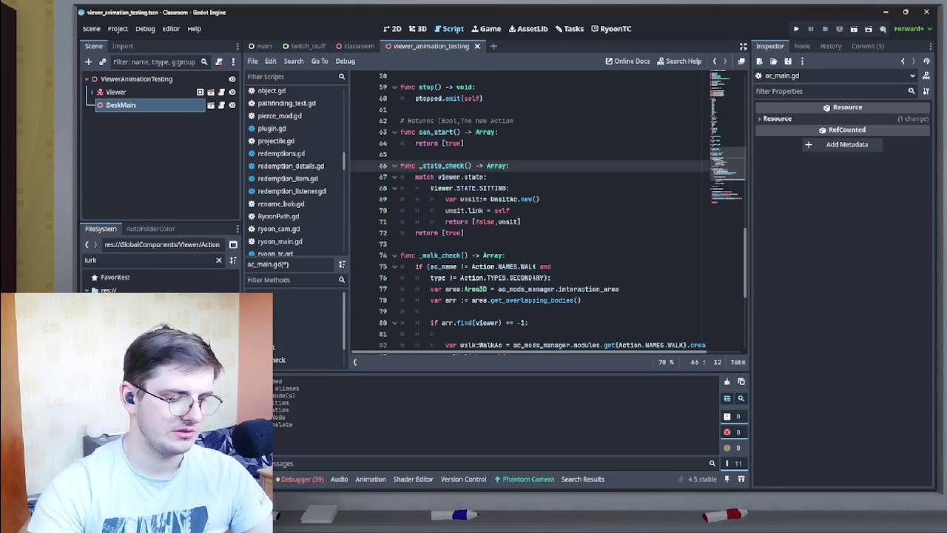
key(ctrl+shift+f)
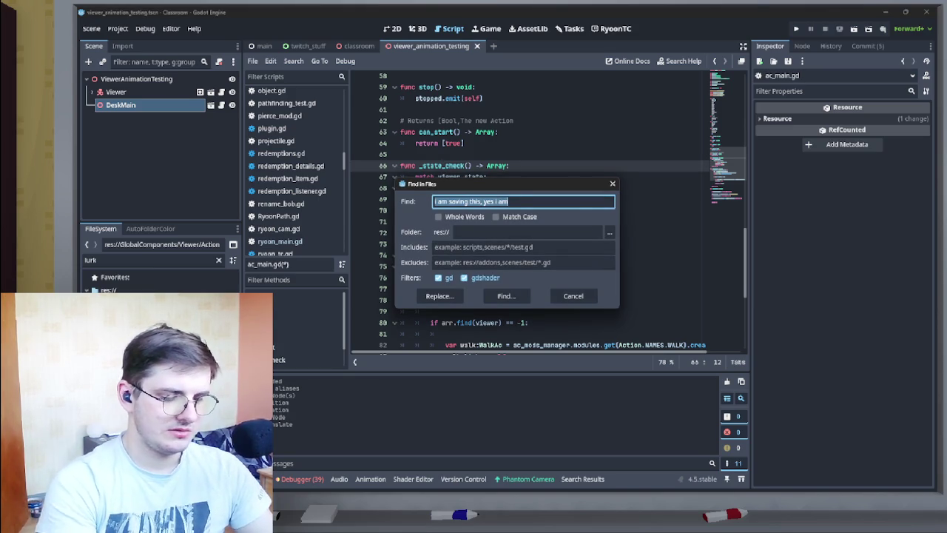
Search the project for _sit_check and go to its call in ac_walk.gd.
text(_sit_check)
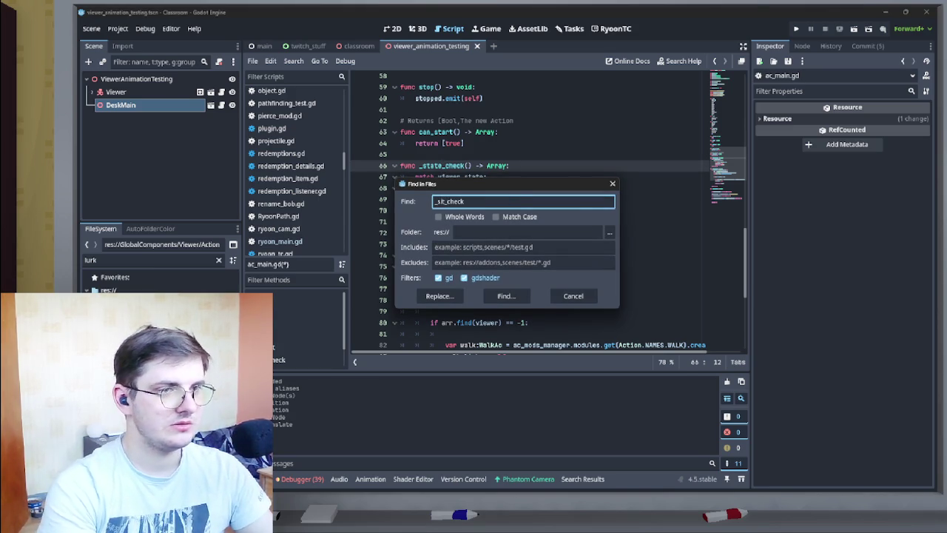
key(Return)
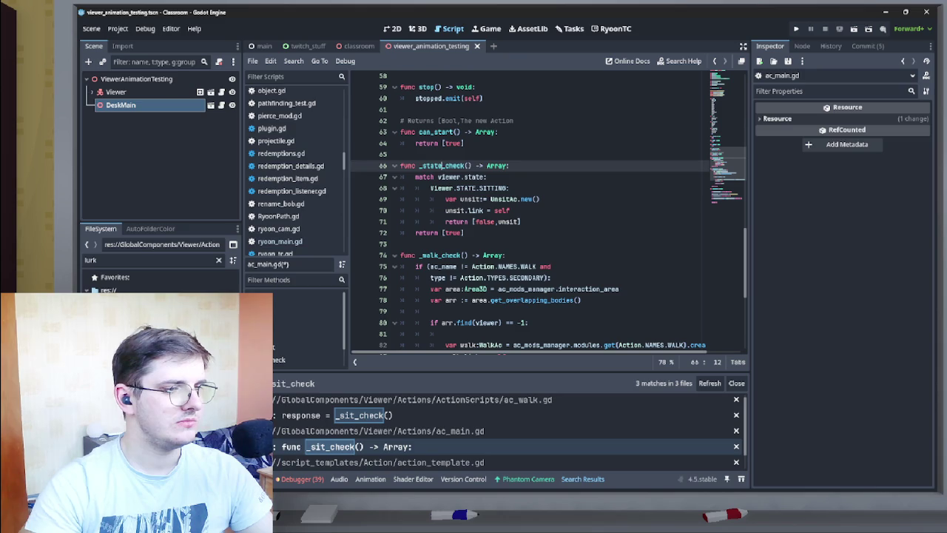
click(348, 446)
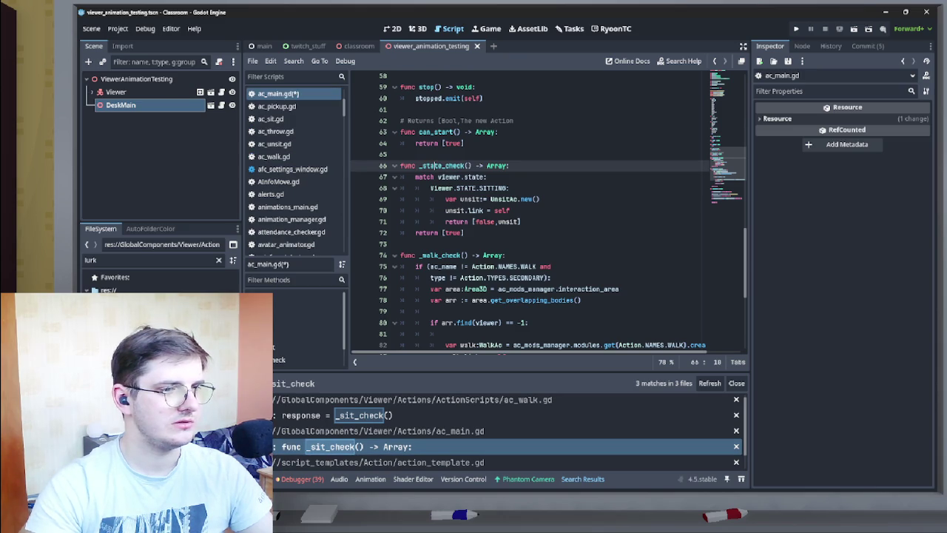
click(362, 415)
Change the ac_walk.gd call to _state_check(), save, and return to the top of ac_main.gd.
click(468, 279)
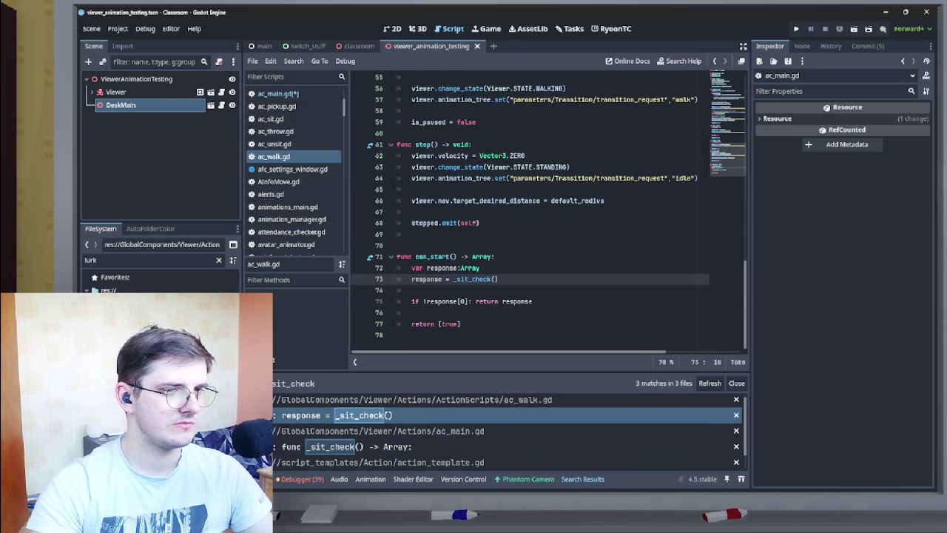
text(te)
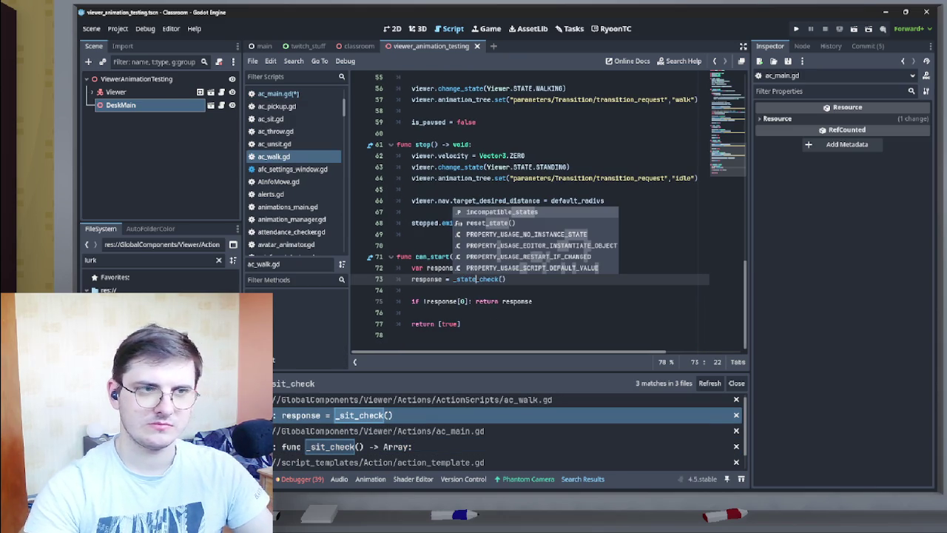
key(ctrl+s)
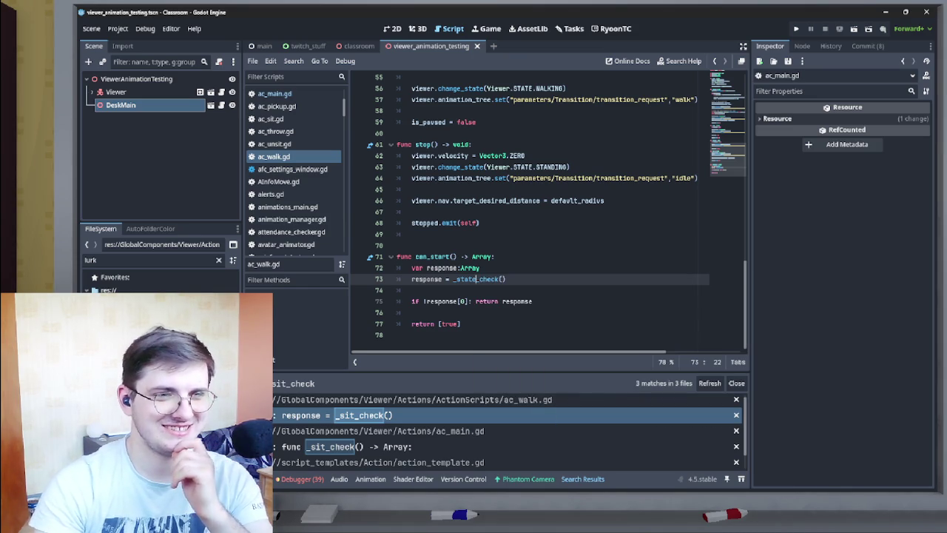
scroll(547, 207, up, 15)
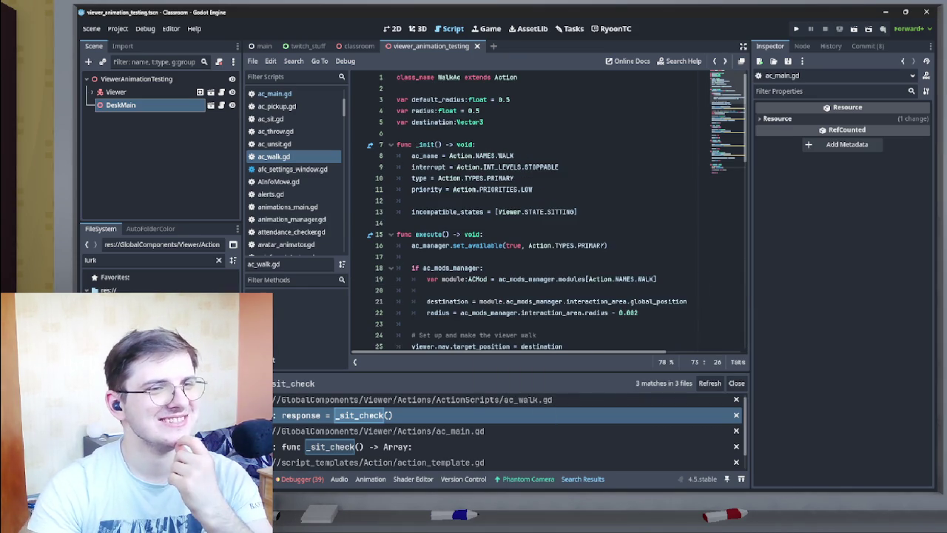
click(275, 94)
key(ctrl+Home)
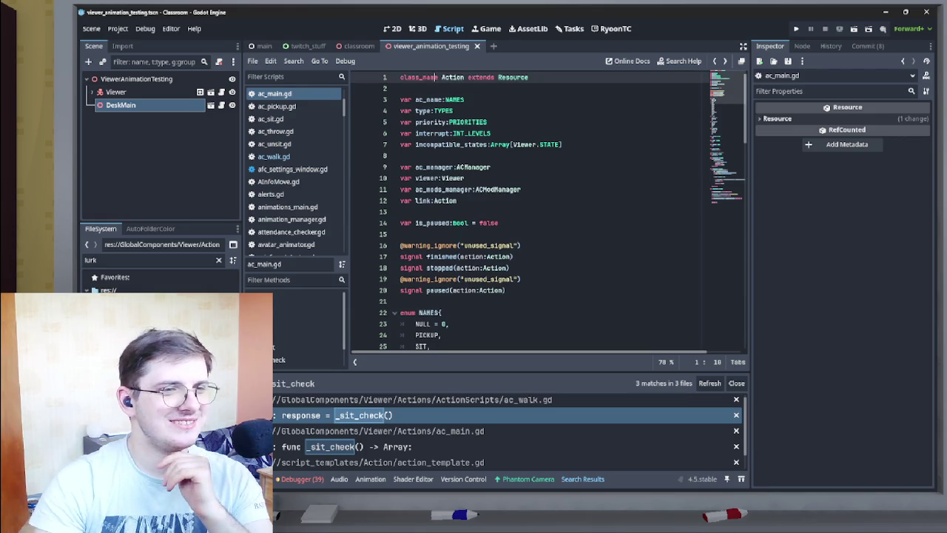
Open ac_lurk.gd, uncomment the _state_check call in can_start(), and add blank lines above it.
scroll(547, 207, down, 6)
scroll(547, 207, down, 19)
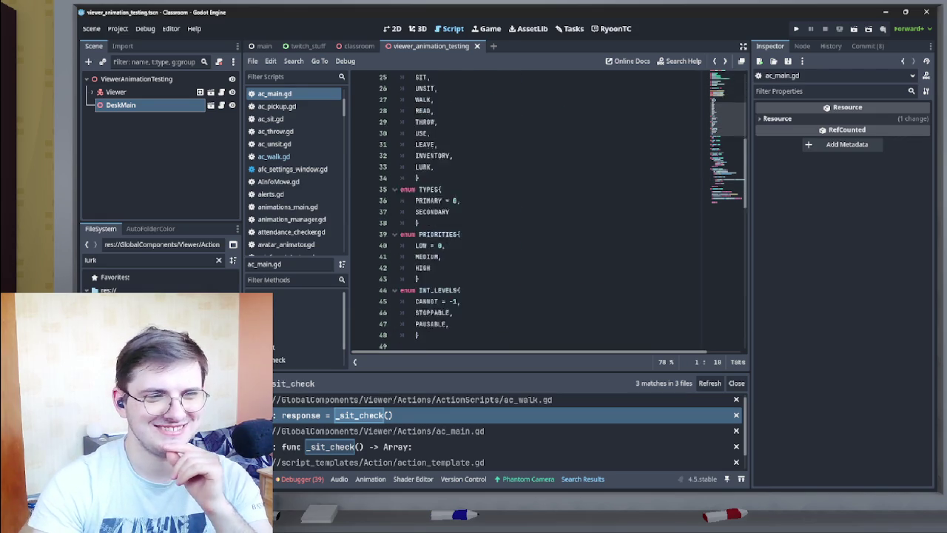
double_click(140, 352)
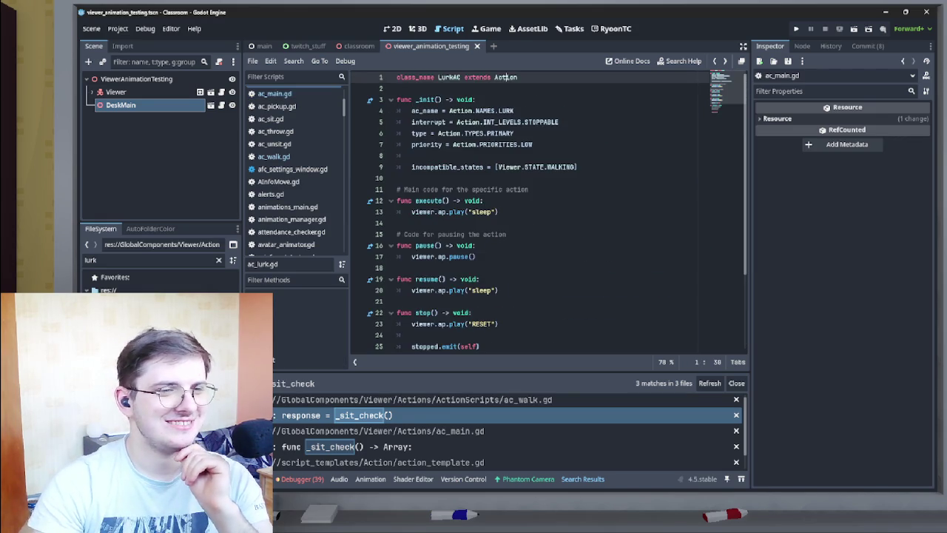
scroll(548, 207, down, 3)
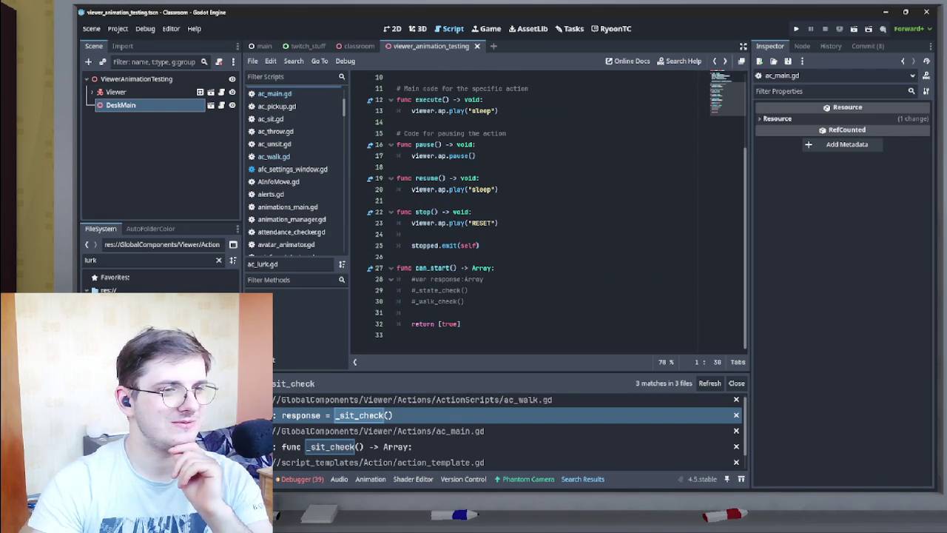
click(444, 290)
key(ctrl+k)
key(Return)
key(Return)
key(Up)
key(Up)
click(412, 301)
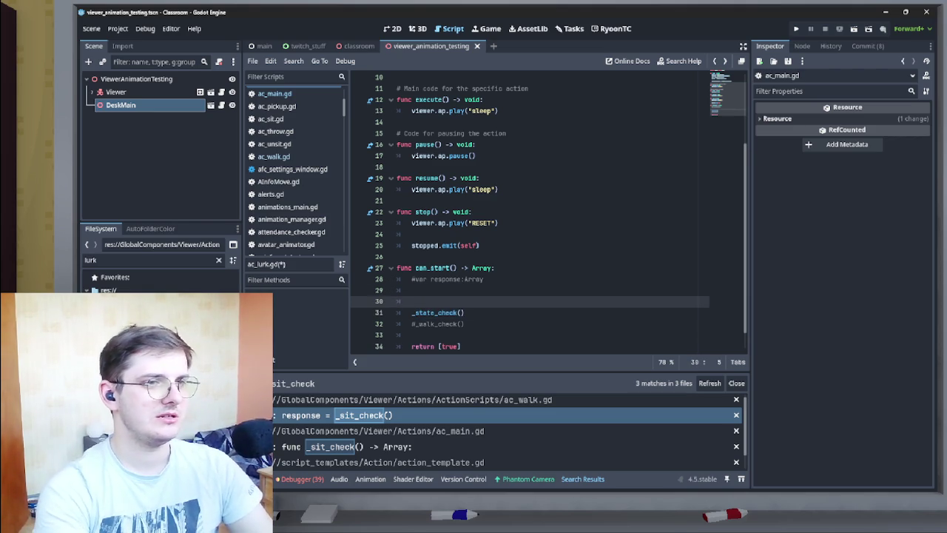
scroll(548, 207, up, 3)
scroll(548, 208, down, 4)
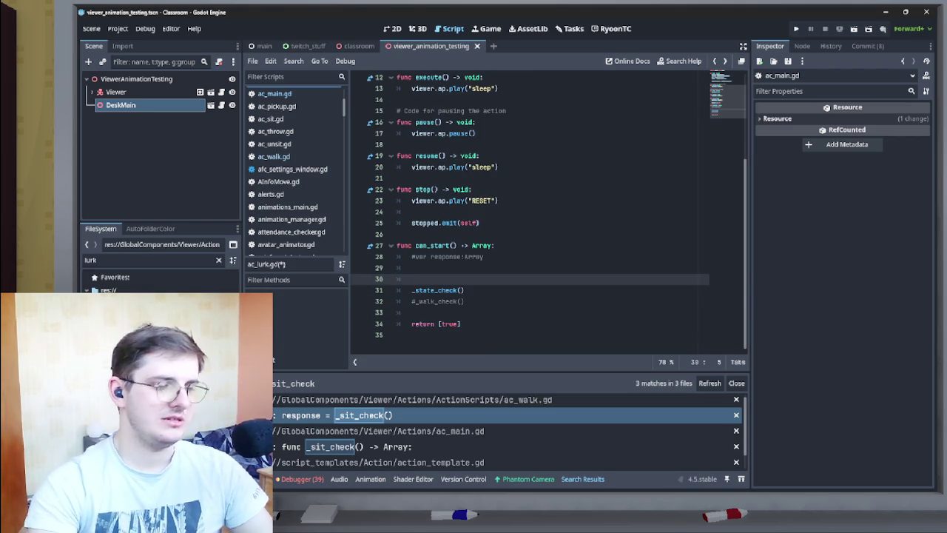
scroll(548, 207, up, 4)
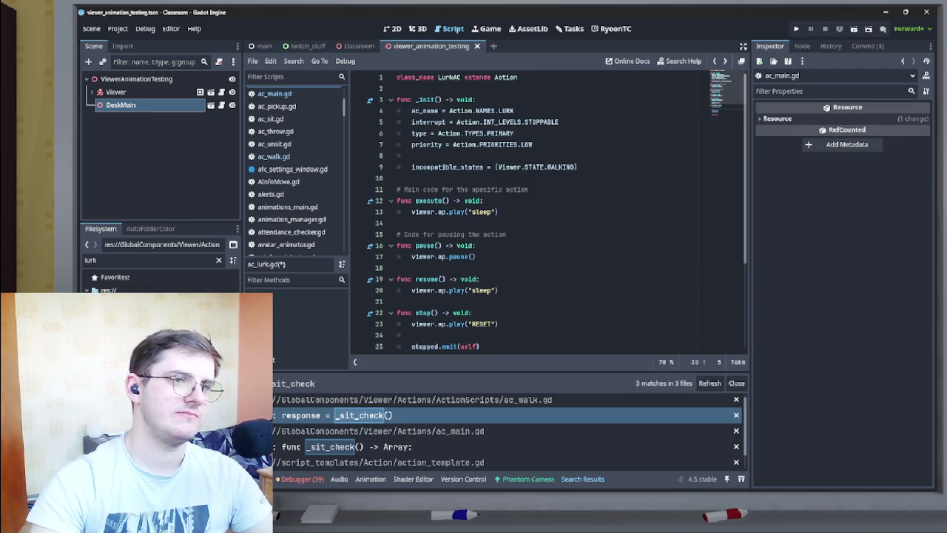
scroll(548, 207, down, 3)
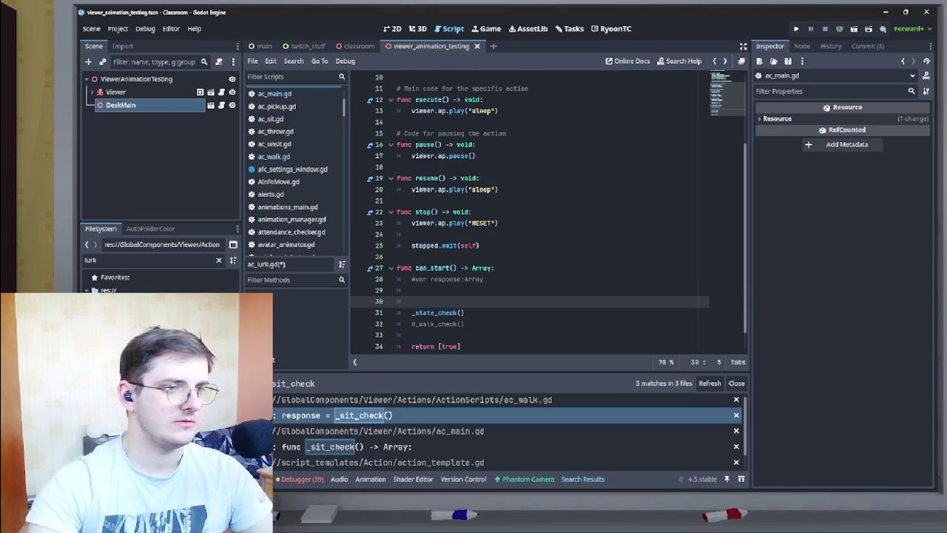
Write the condition 'if incompatible_states.has(viewer.state):' on line 30.
text(if )
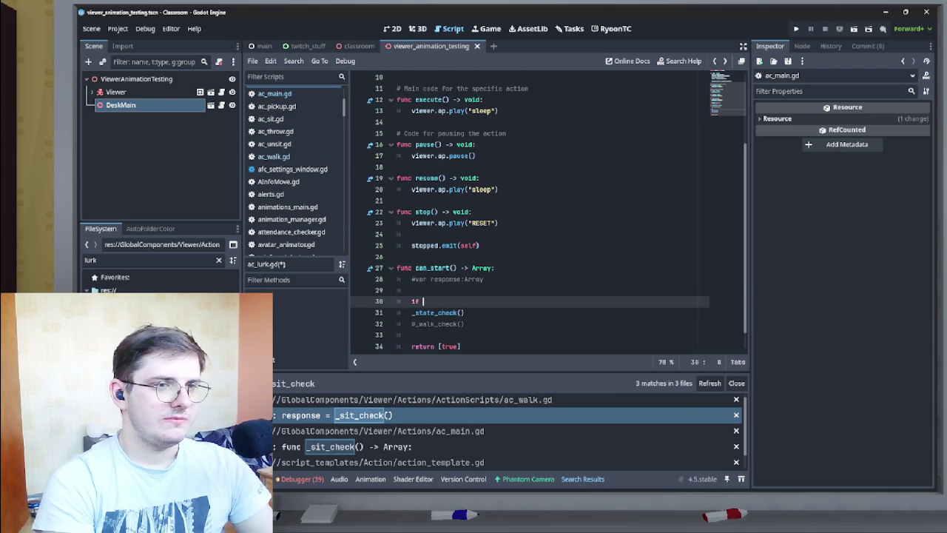
text(viewer.)
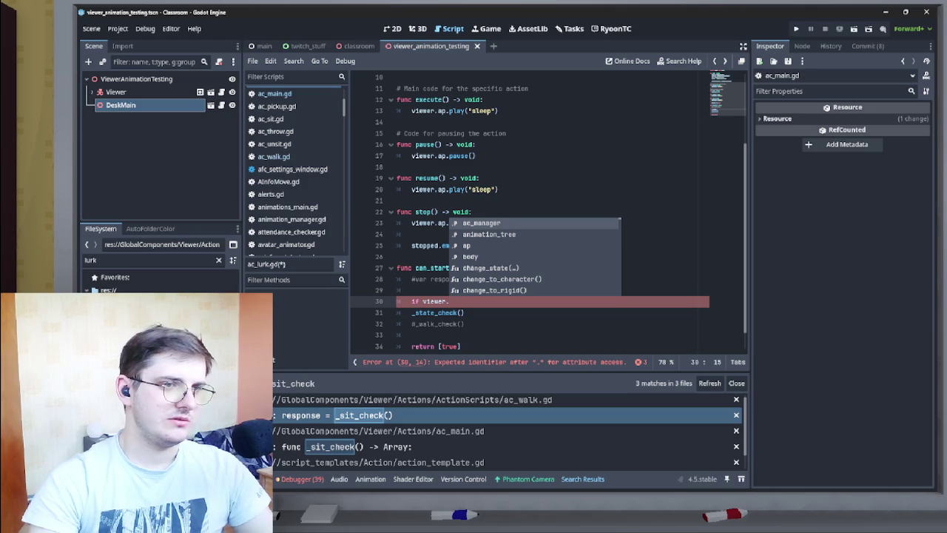
text(c)
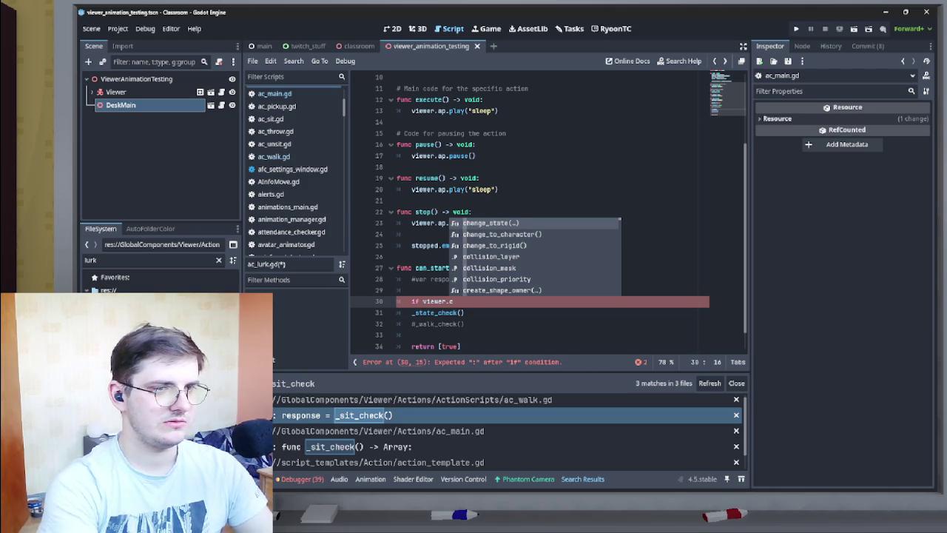
key(BackSpace)
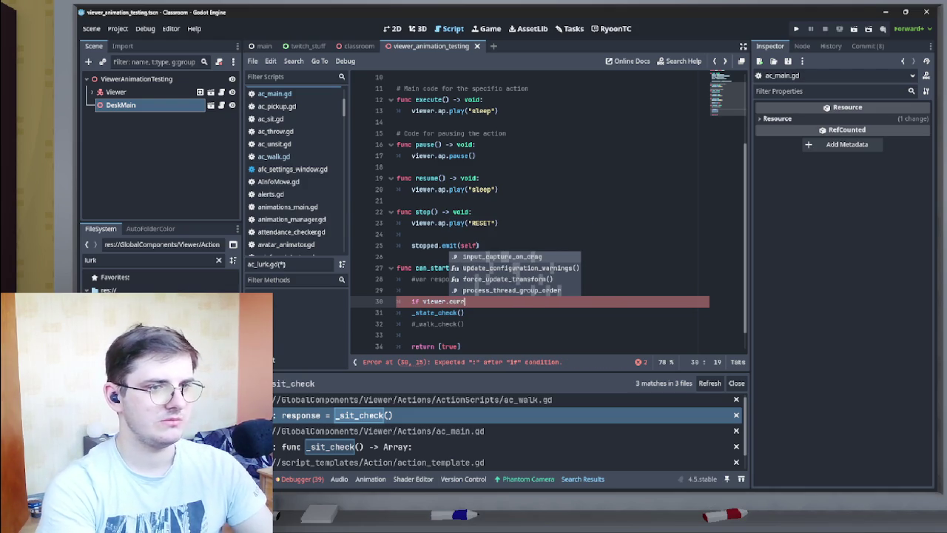
text(state)
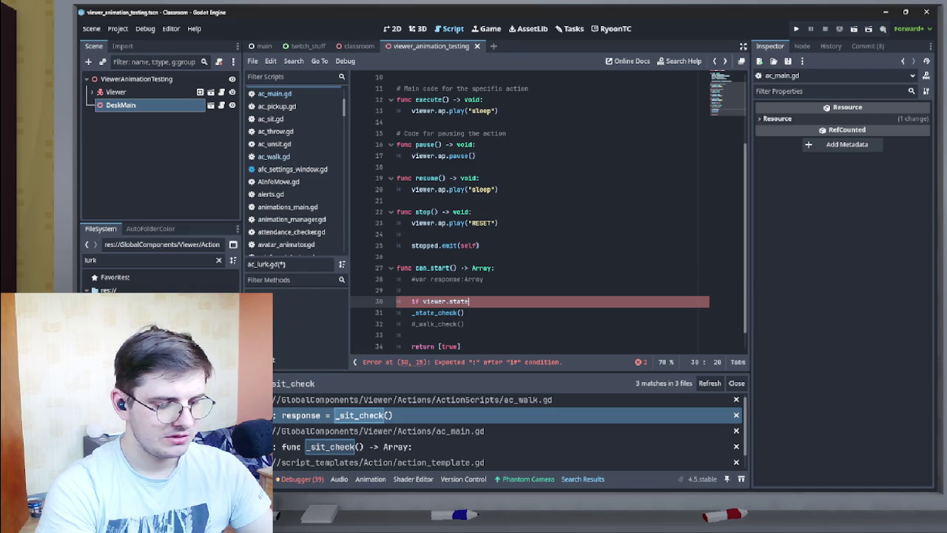
scroll(547, 215, up, 3)
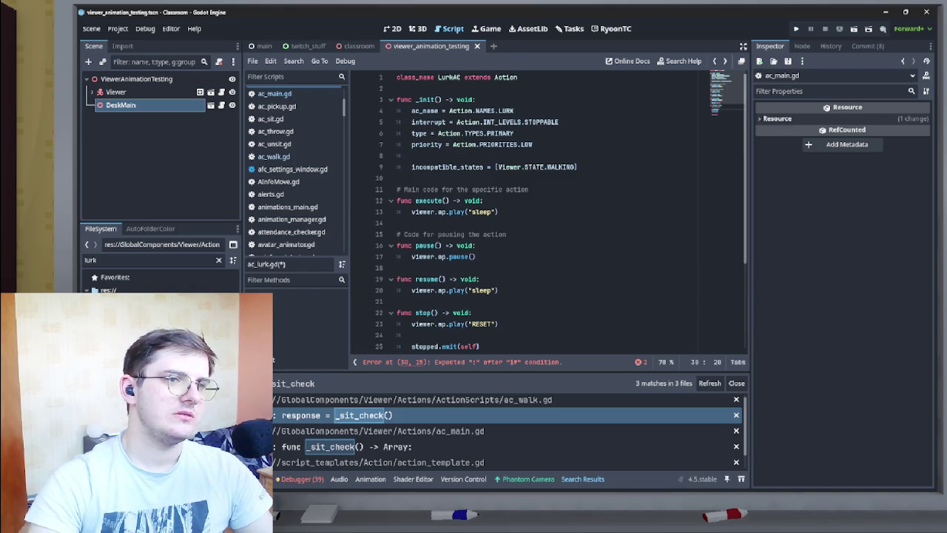
double_click(447, 166)
key(ctrl+c)
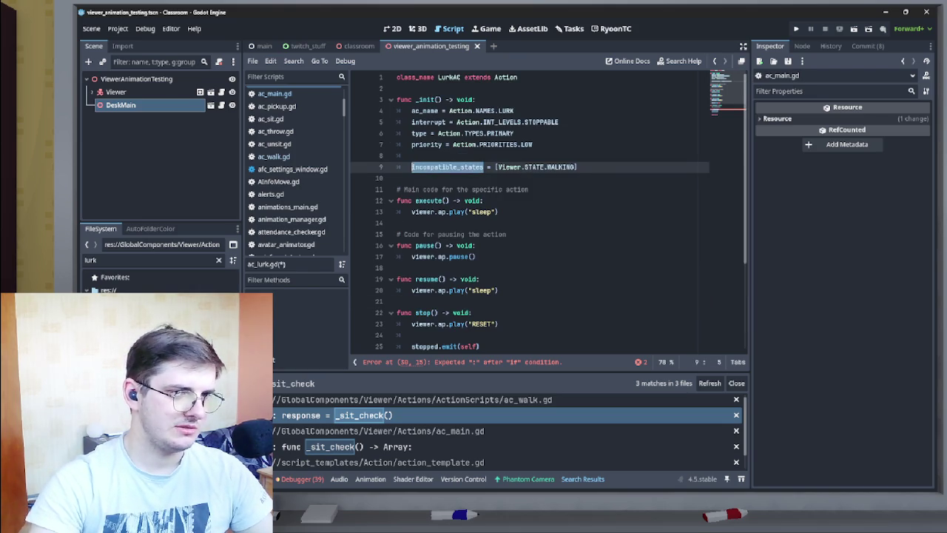
scroll(547, 215, down, 4)
click(423, 279)
key(ctrl+v)
text(.has()
key(ctrl+Right)
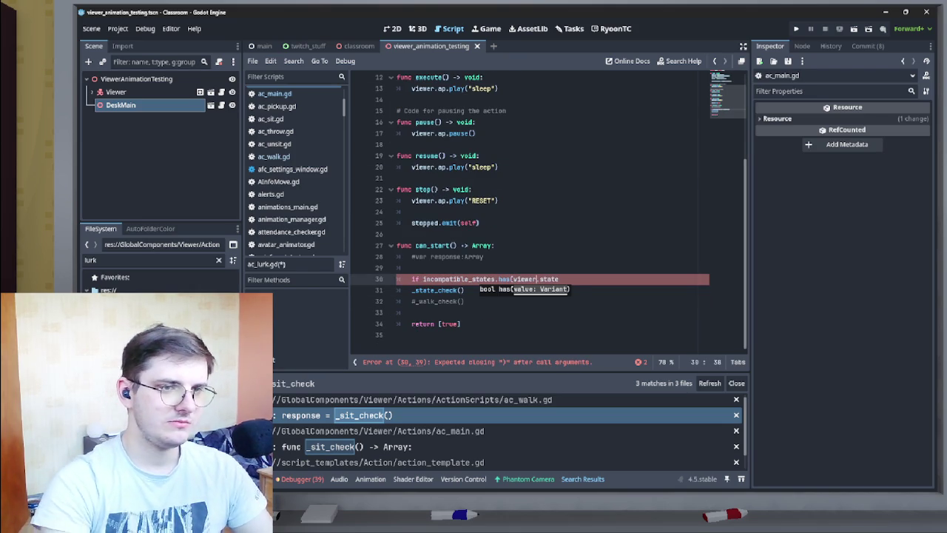
key(End)
text())
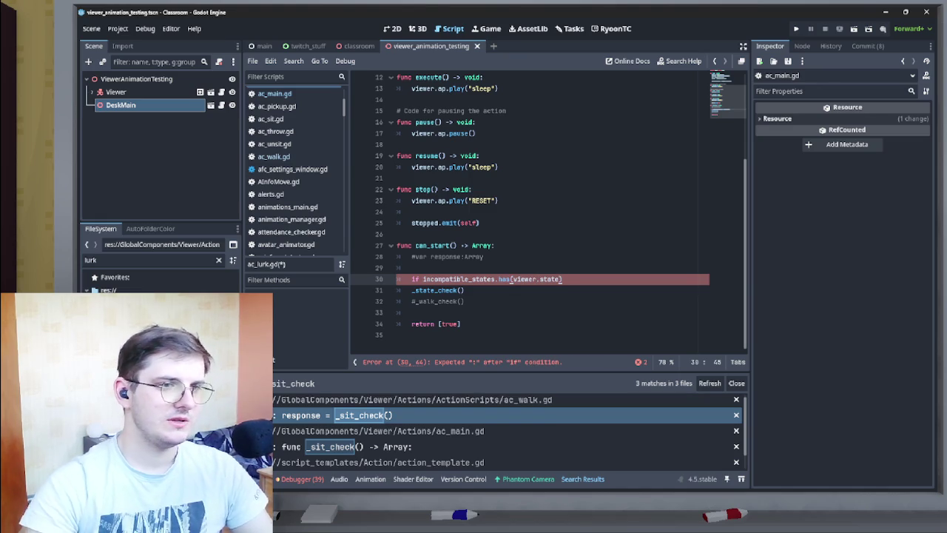
text(:)
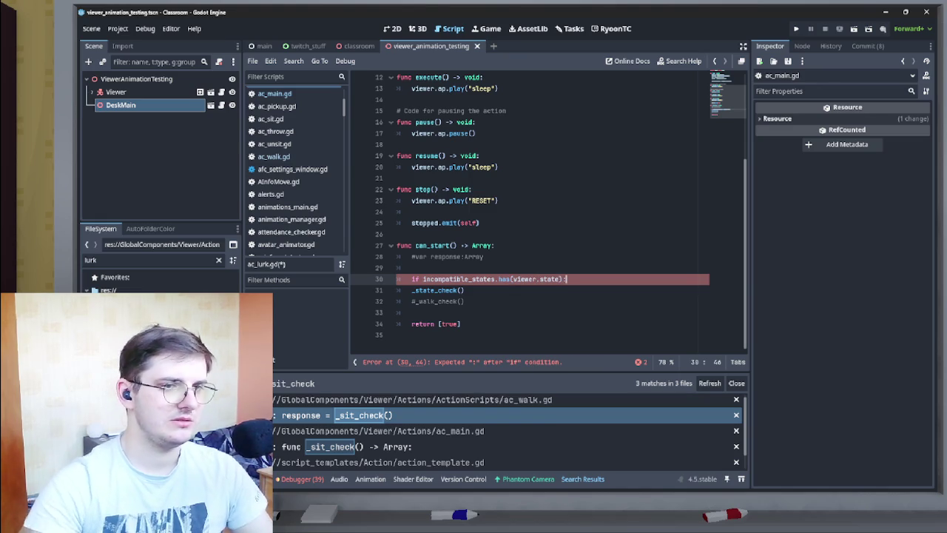
Indent the _state_check() call under the if and make it return the result.
key(Down)
key(Home)
key(Tab)
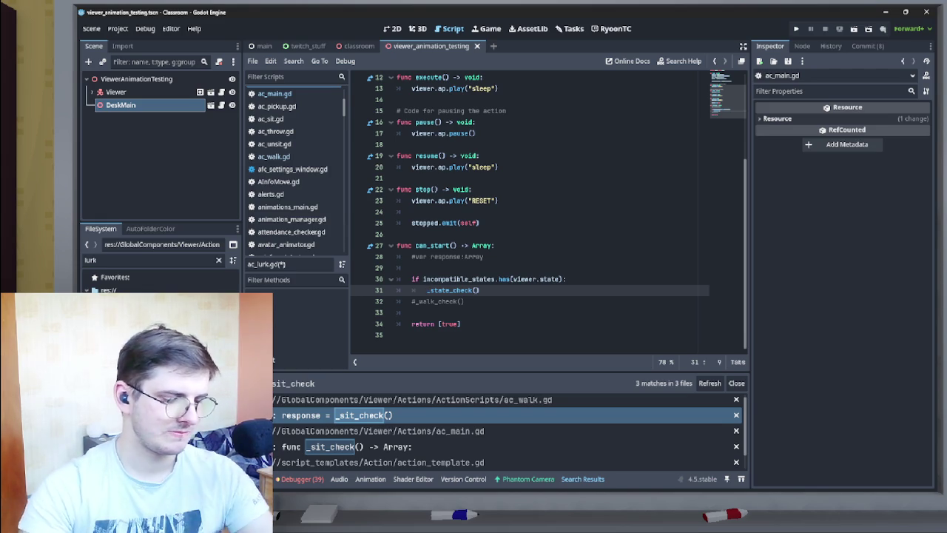
text(return)
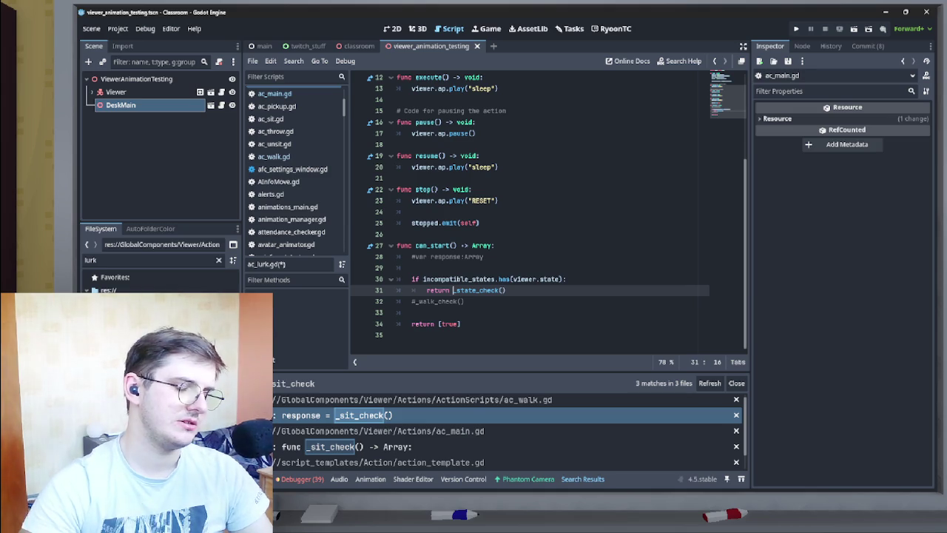
ctrl+click(477, 290)
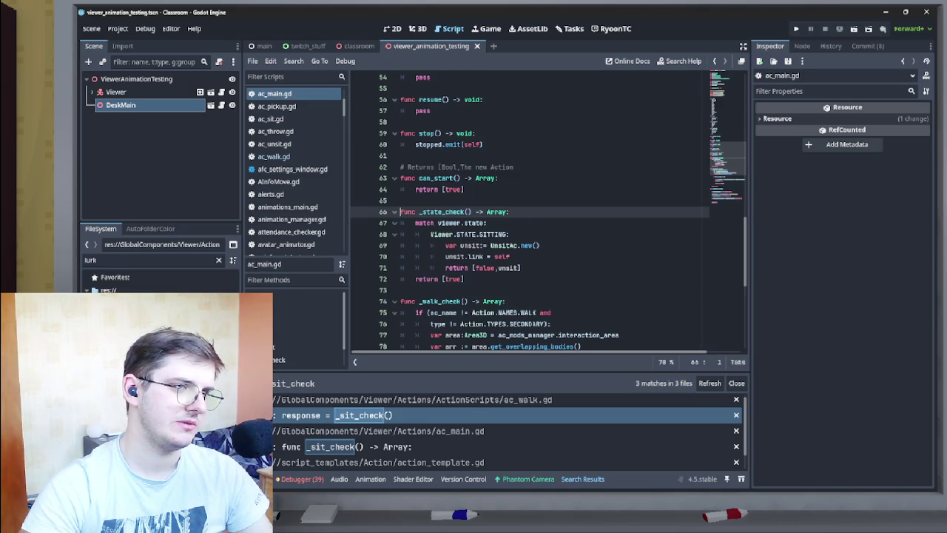
Navigate ac_main.gd and return the caret to the end of line 71 in _state_check.
click(464, 279)
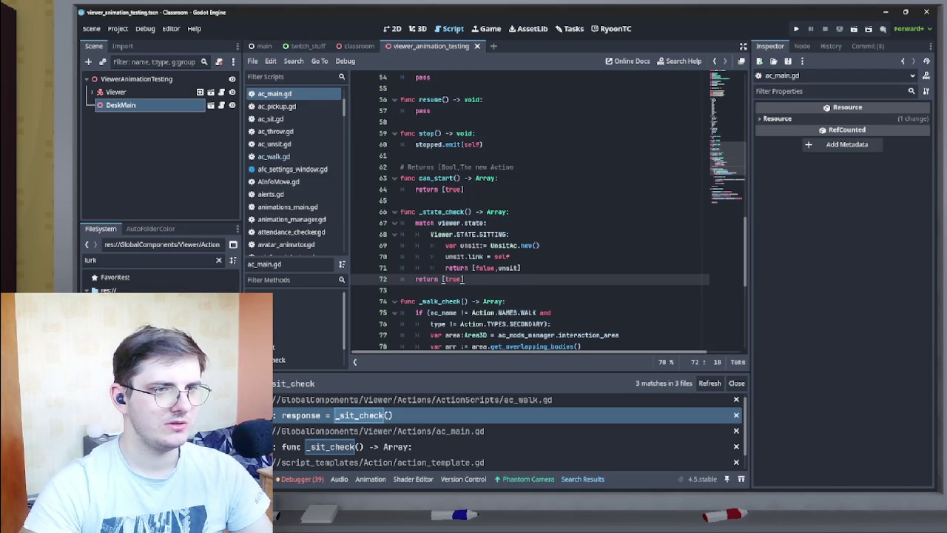
click(521, 268)
key(ctrl+Home)
key(Page_Down)
key(Page_Down)
key(Page_Down)
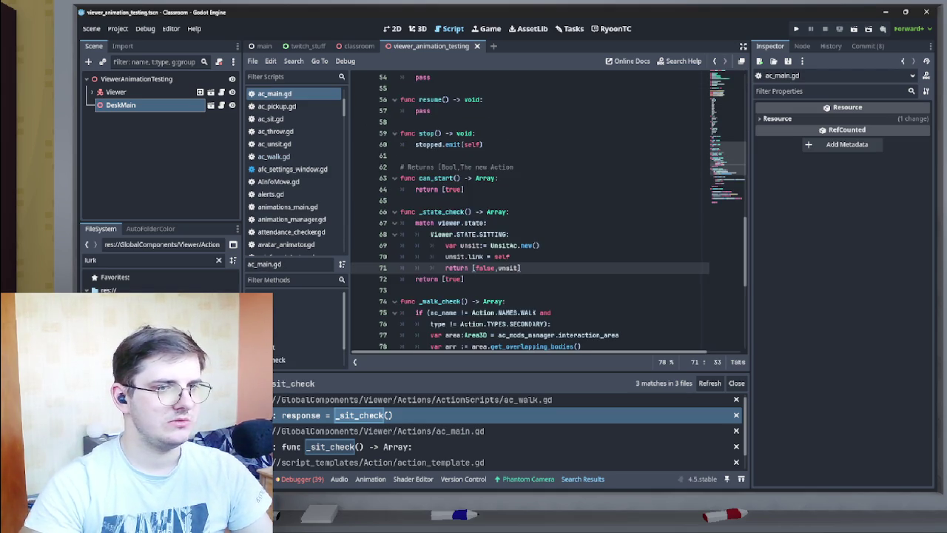
key(alt+Left)
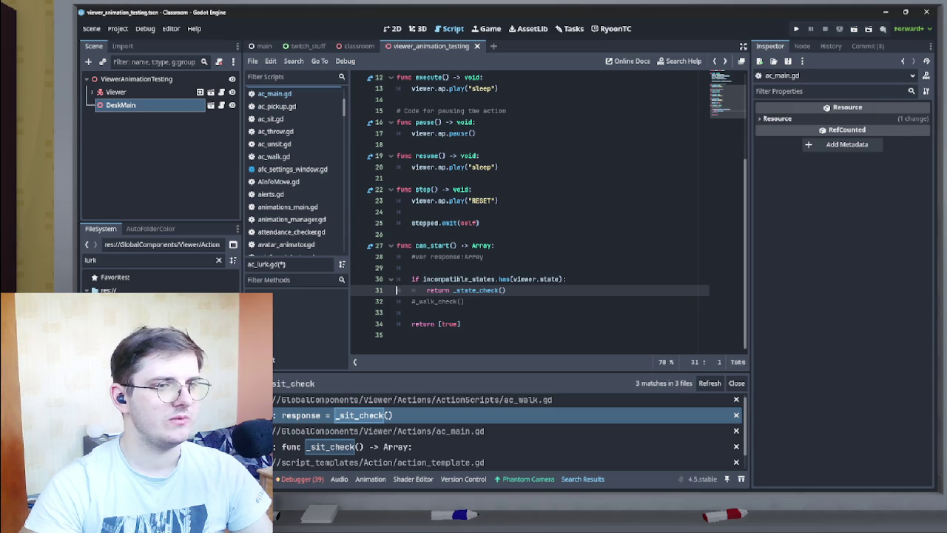
key(alt+Right)
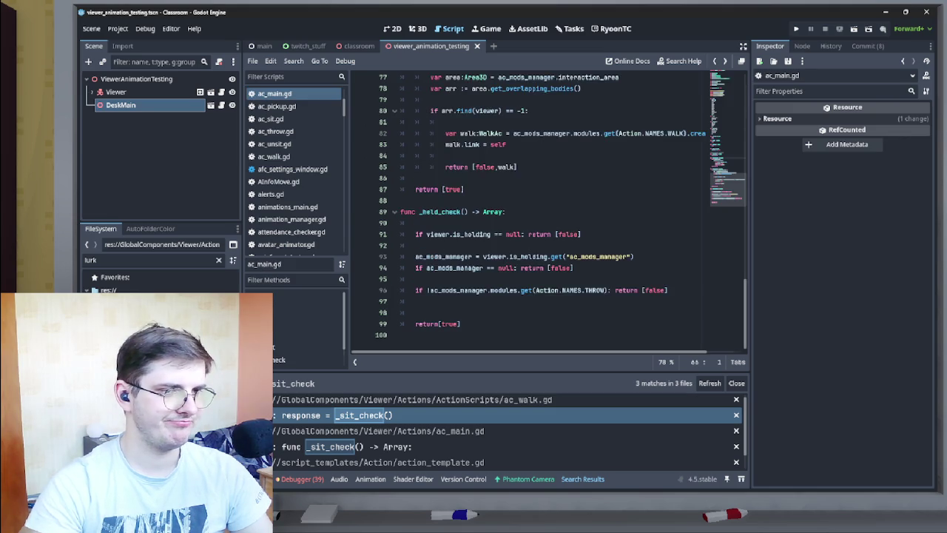
key(ctrl+Home)
key(alt+Left)
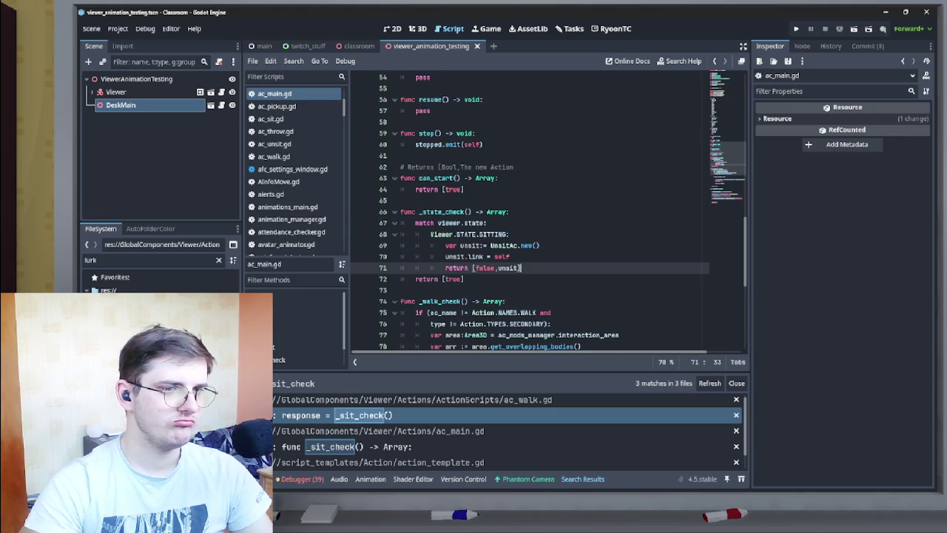
Add a 'Viewer.STATE.WALKING:' case after line 71 with blank lines beneath it.
key(Return)
key(BackSpace)
text(vi)
key(Down)
key(Return)
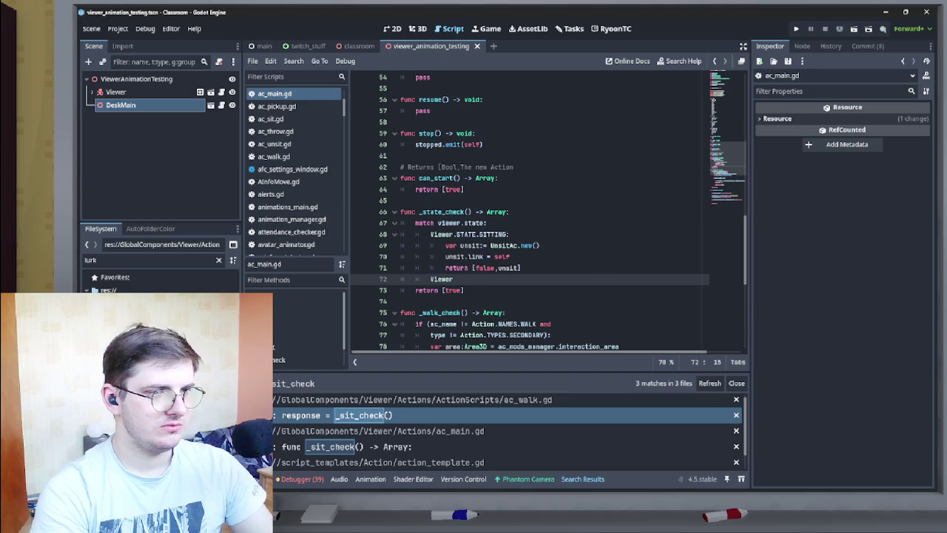
text(.Sta)
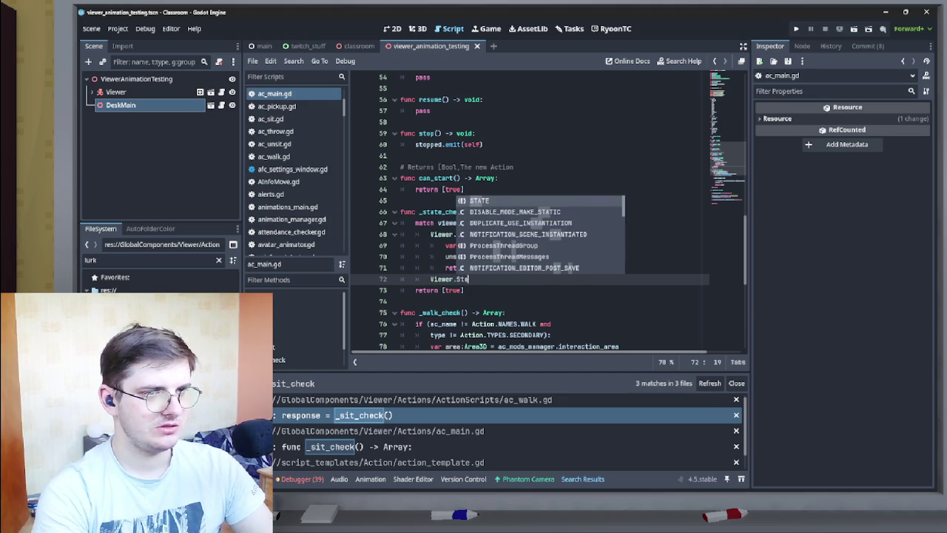
key(Return)
text(.)
key(Return)
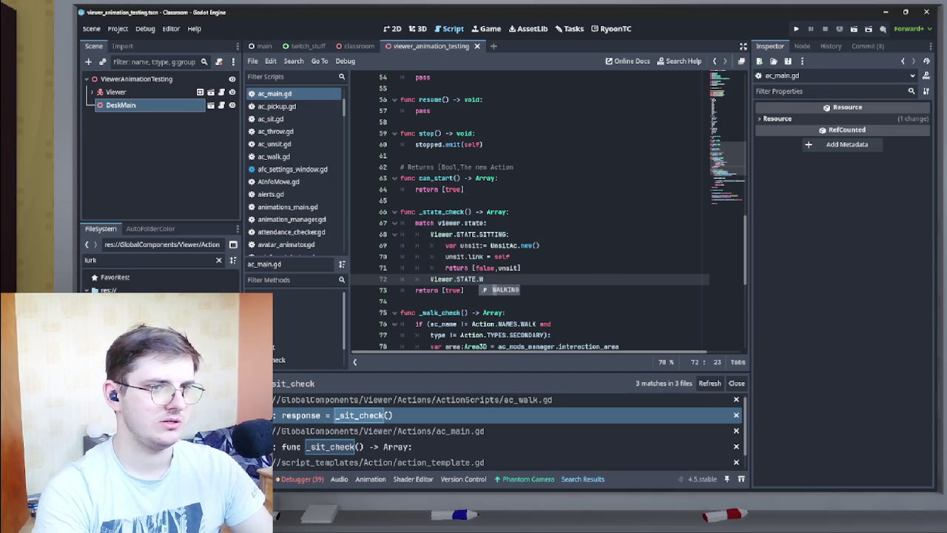
text(ALKING:)
key(Return)
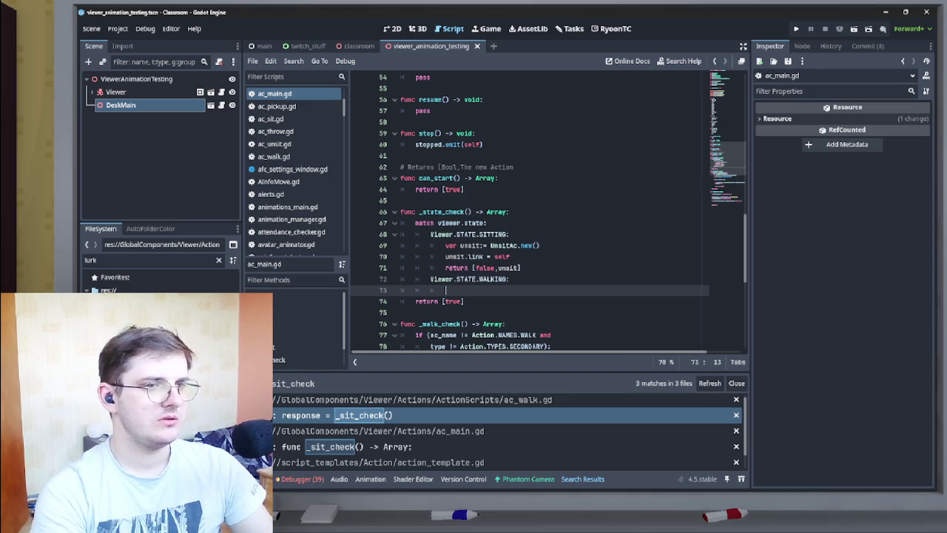
key(Return)
key(Up)
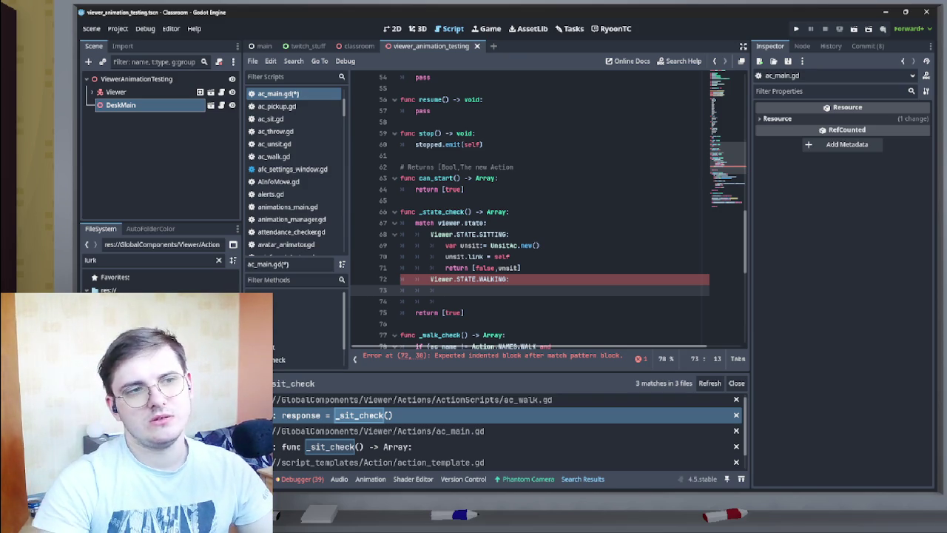
Select the match block lines in _state_check and open the Windows notification panel.
key(shift+Up)
key(shift+Up)
key(shift+Up)
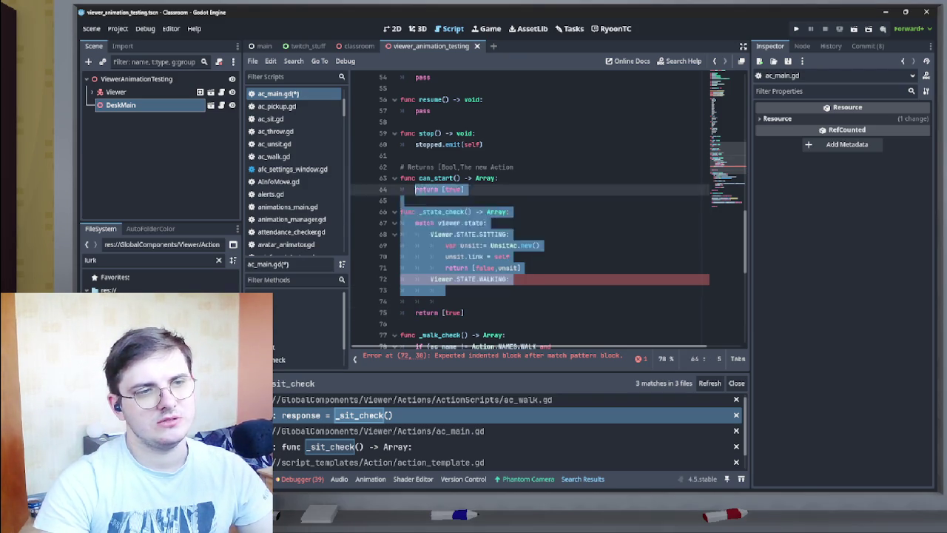
key(shift+Up)
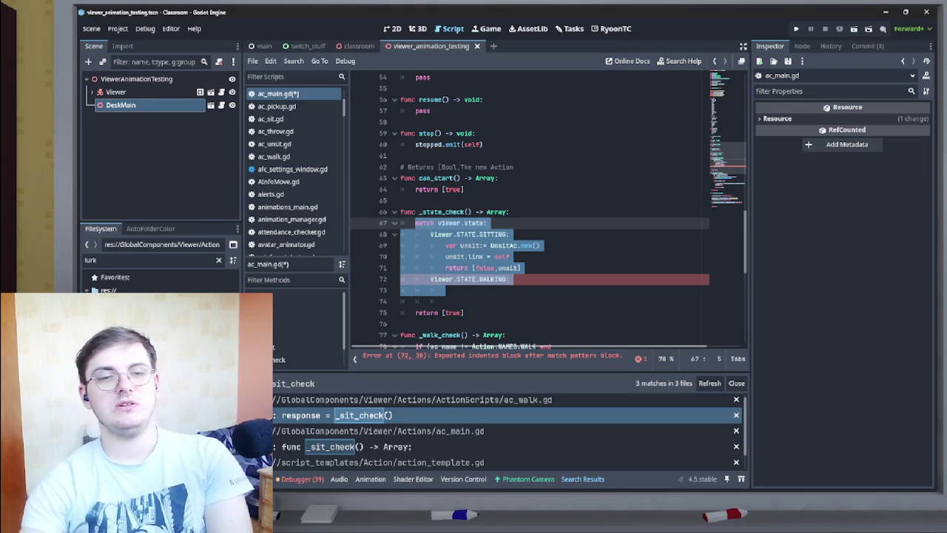
key(super+n)
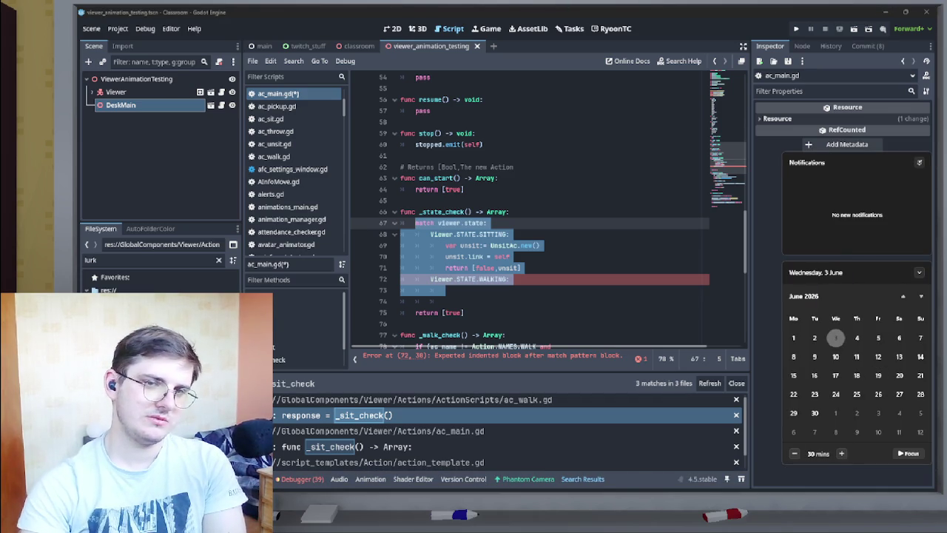
Dismiss the Windows notification and calendar panel to return to ac_main.gd.
key(Escape)
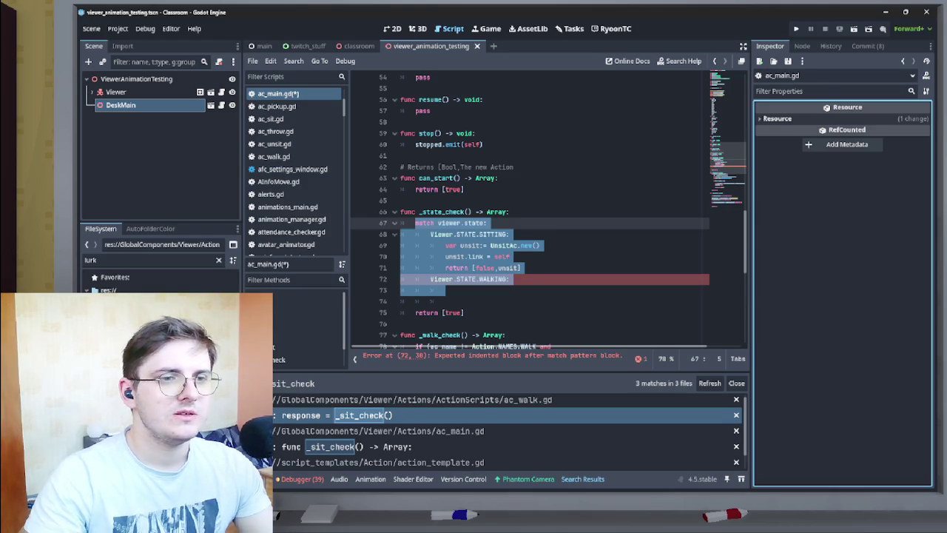
click(446, 290)
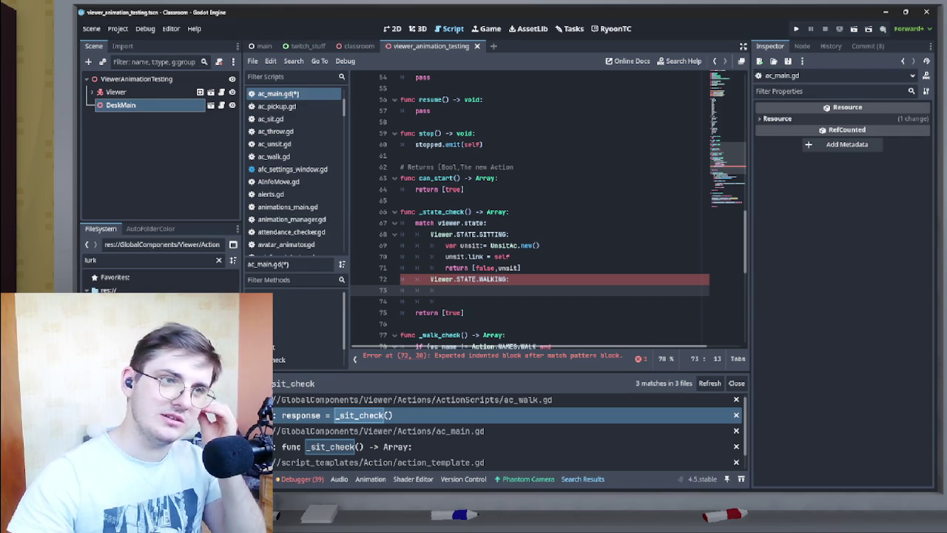
scroll(533, 207, down, 4)
scroll(532, 207, up, 4)
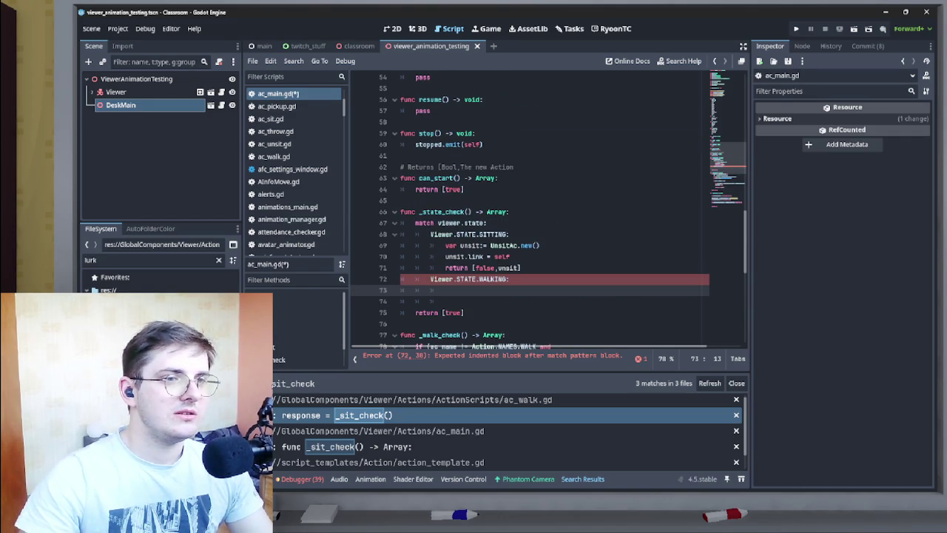
mouse_move(367, 488)
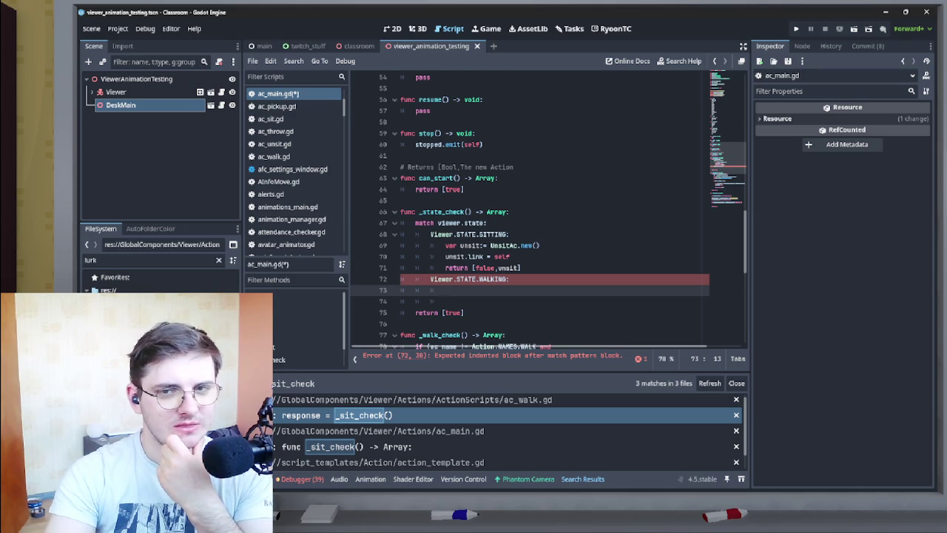
click(446, 301)
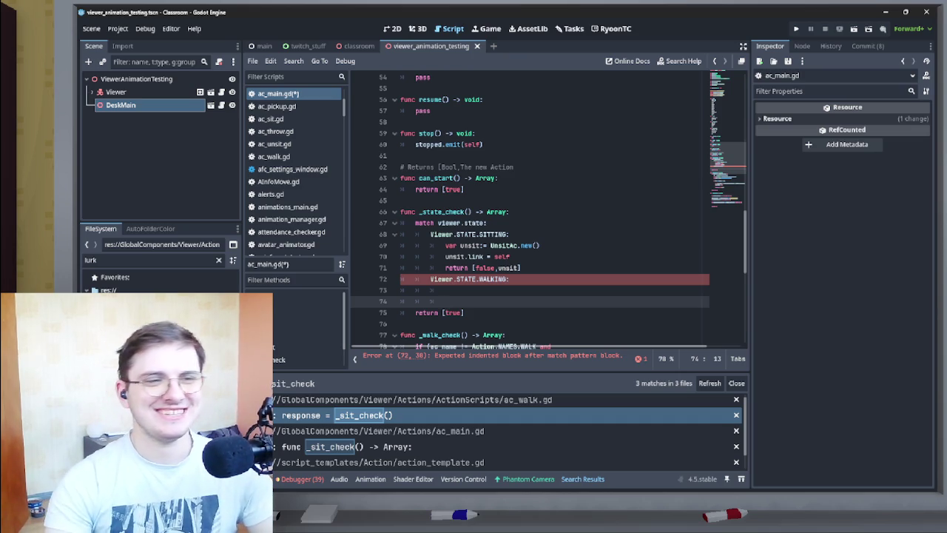
click(444, 290)
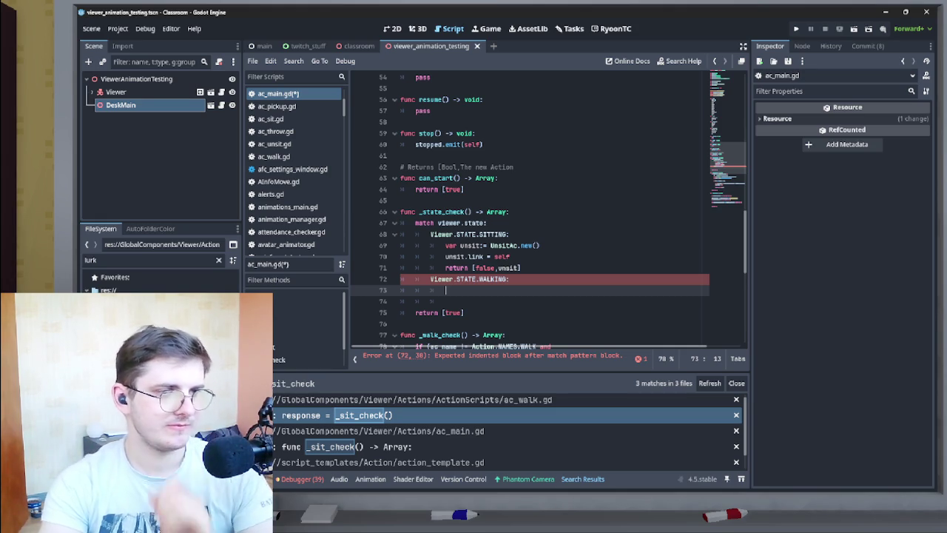
Delete the unfinished WALKING case from _state_check and save ac_main.gd.
key(shift+Up)
key(shift+Home)
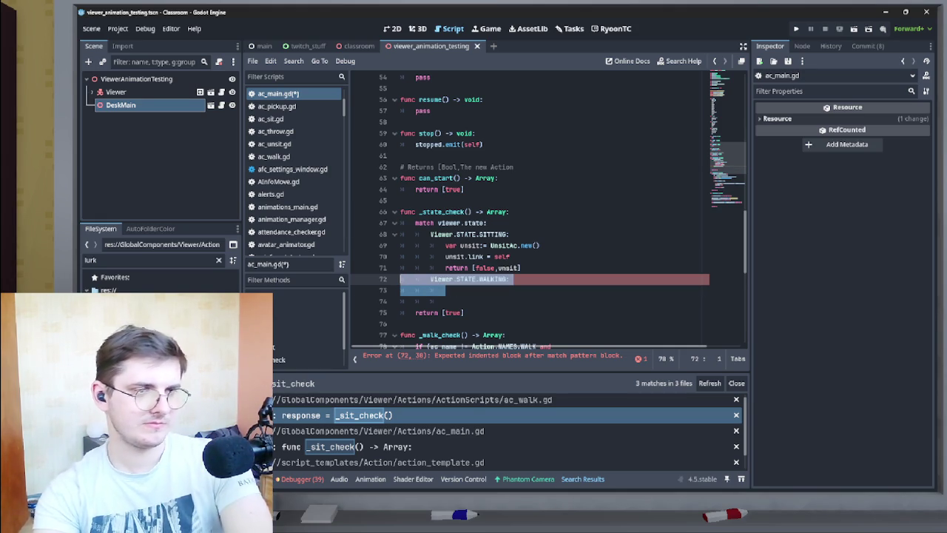
key(BackSpace)
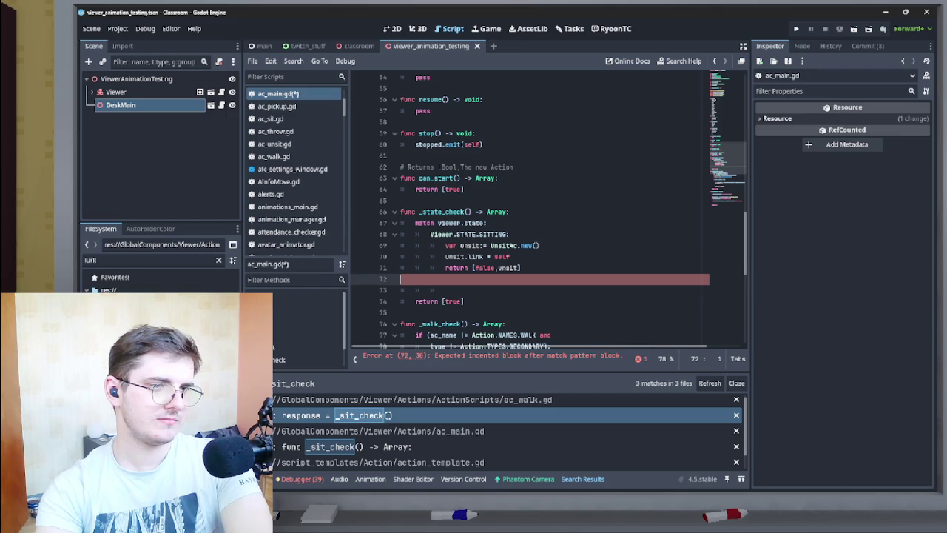
key(BackSpace)
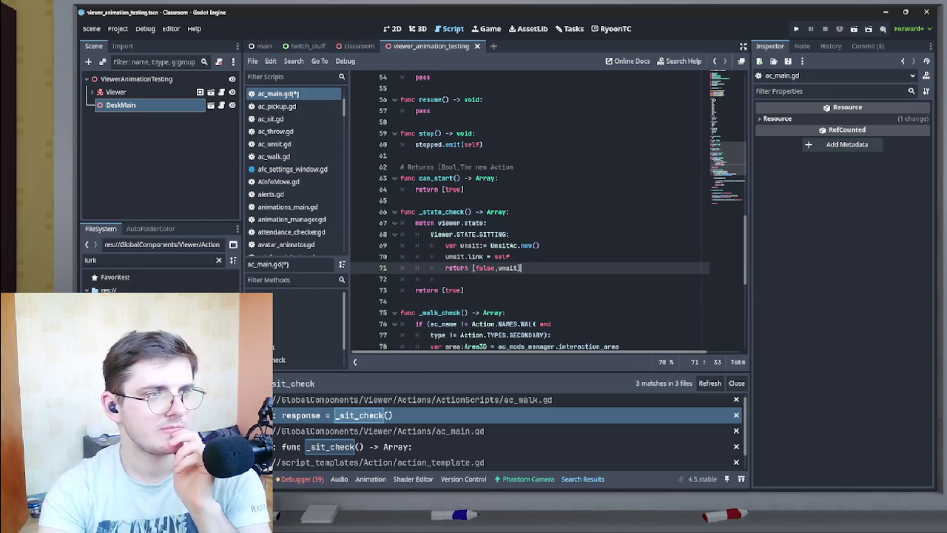
key(ctrl+z)
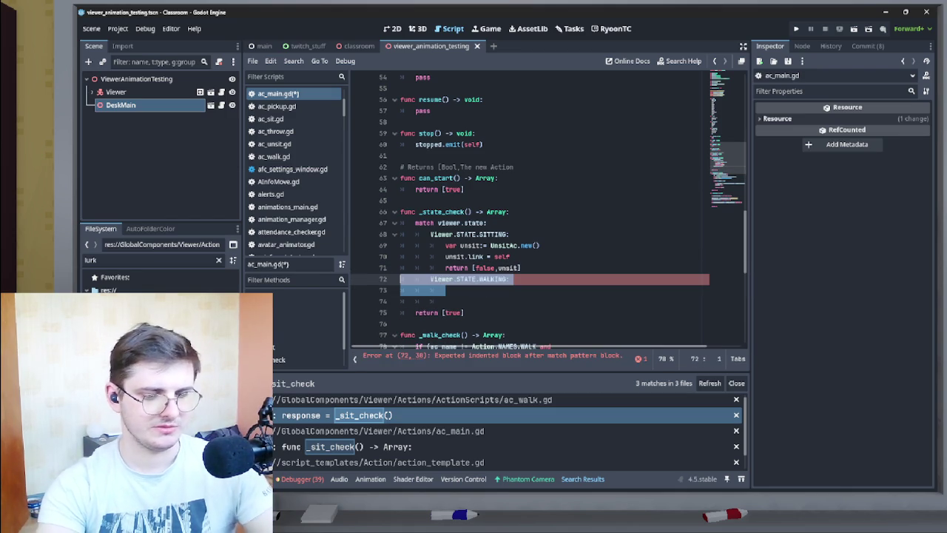
key(BackSpace)
key(BackSpace)
key(ctrl+s)
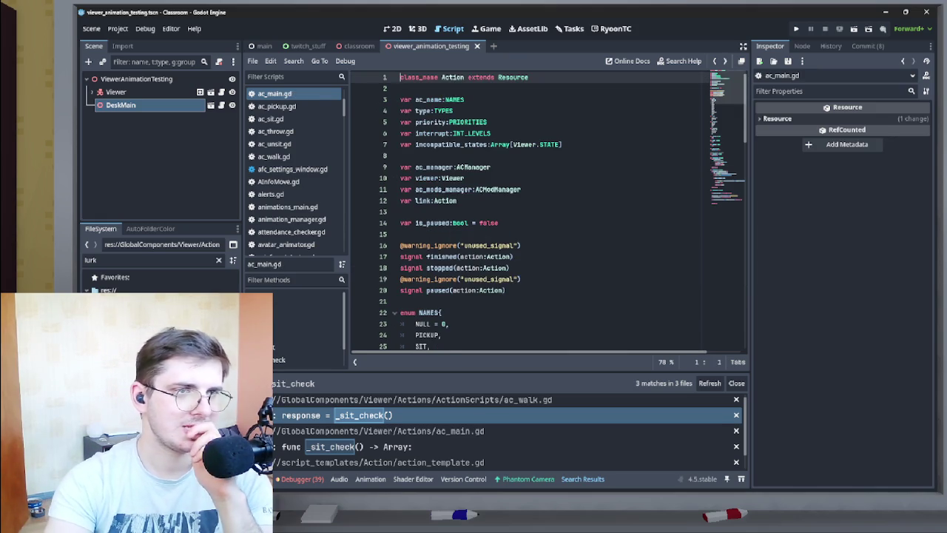
Switch back to the ac_lurk.gd script.
scroll(547, 210, down, 20)
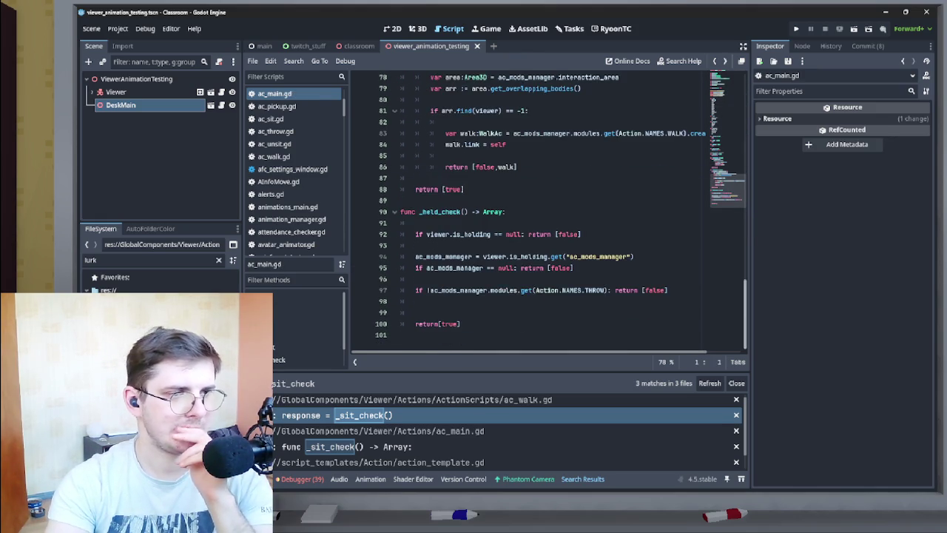
scroll(548, 211, up, 2)
key(alt+Left)
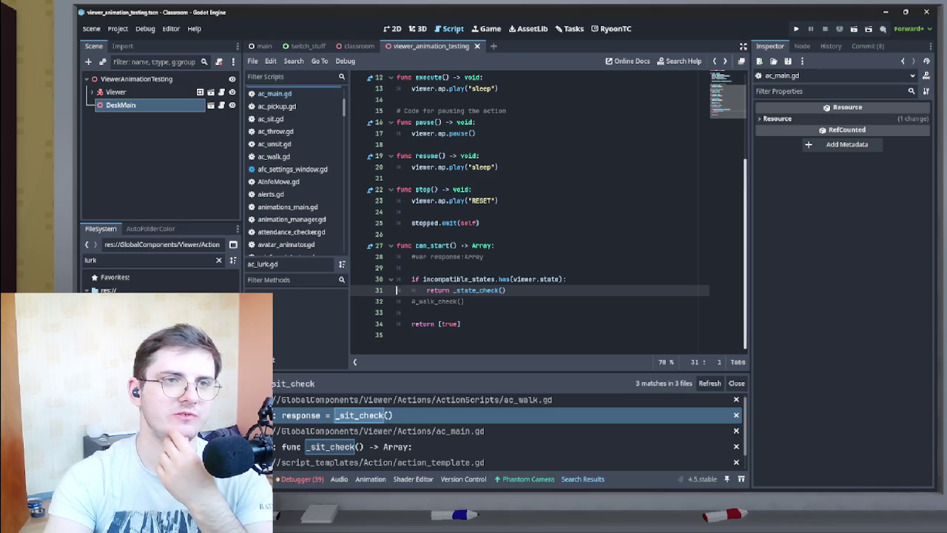
Delete Viewer.STATE.WALKING from the incompatible_states brackets on line 9, leaving an empty array.
scroll(547, 210, up, 4)
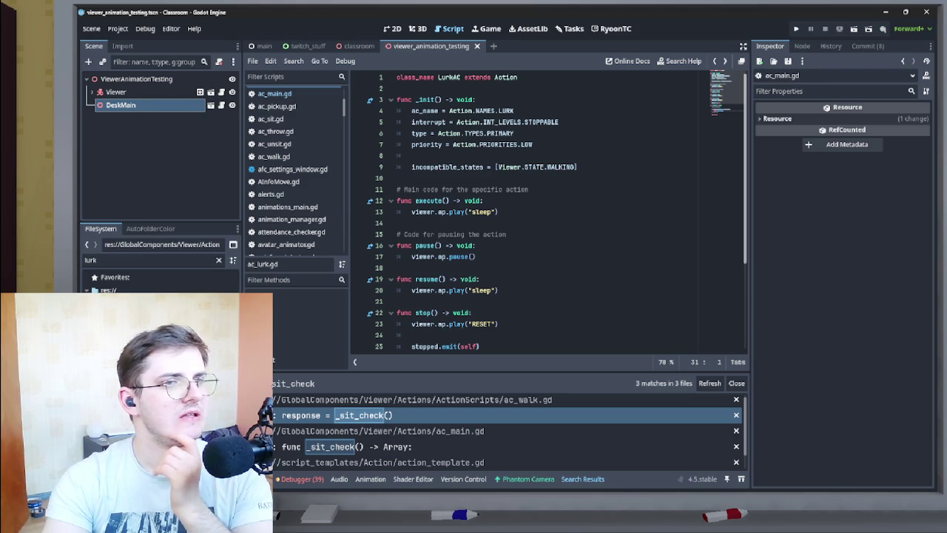
click(381, 167)
click(494, 167)
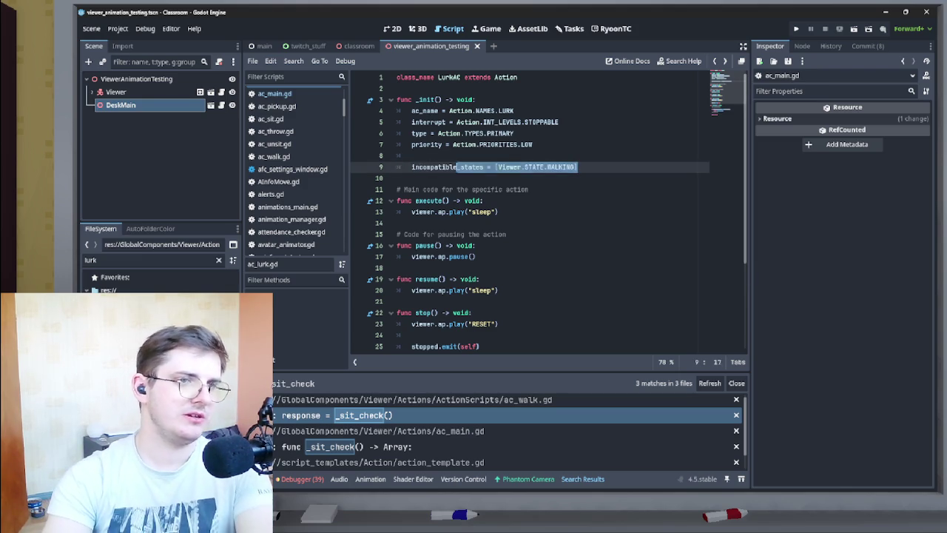
drag(497, 167, 575, 166)
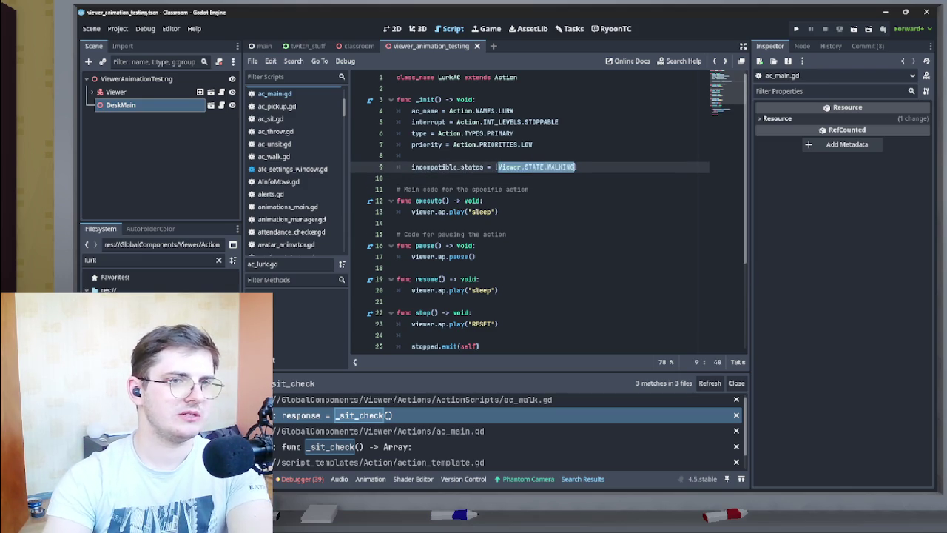
key(BackSpace)
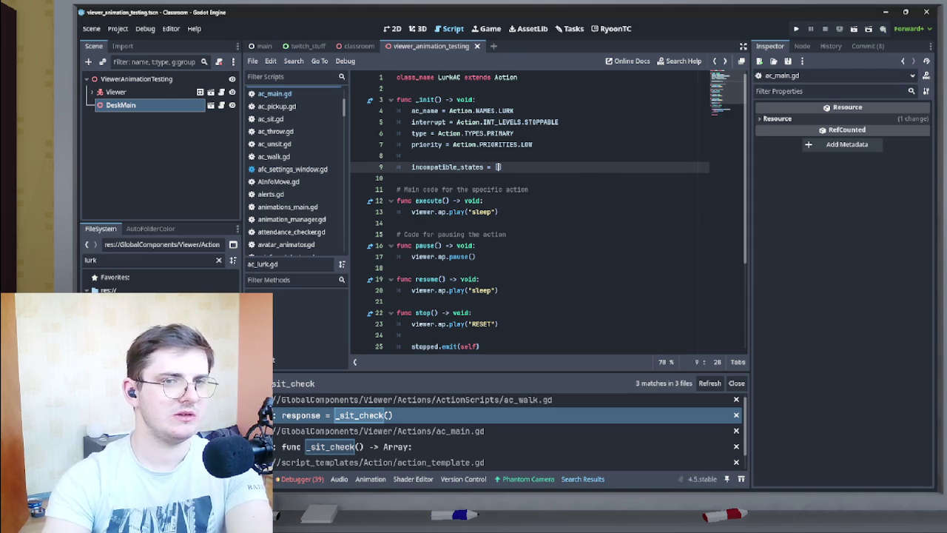
Select the old check block, lines 28–32, in can_start.
scroll(547, 207, down, 4)
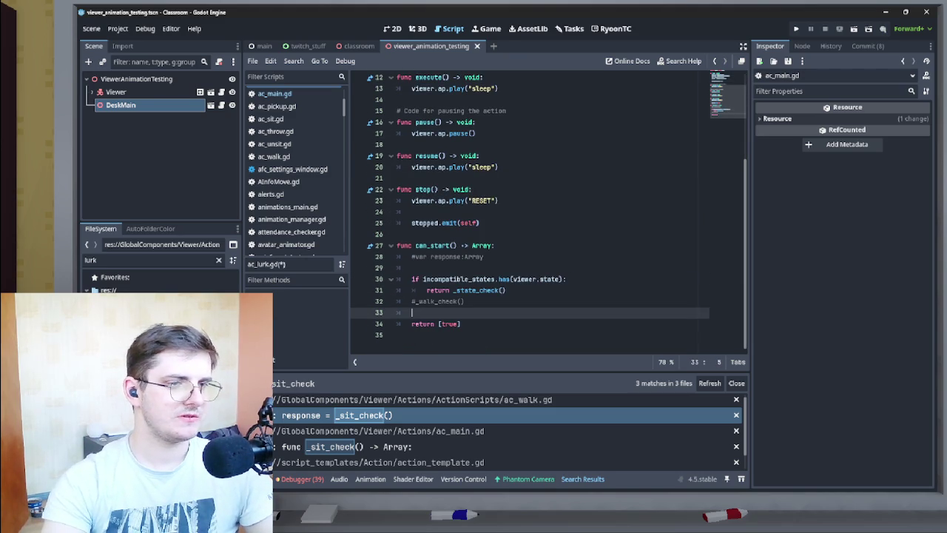
drag(398, 301, 464, 302)
shift+click(411, 256)
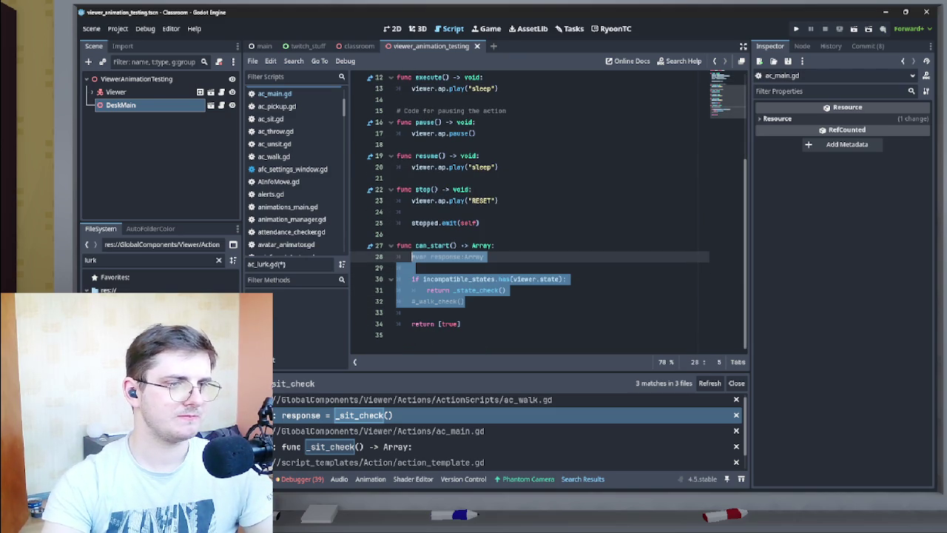
Replace can_start's old checks with 'if viewer.state != Viewer.STATE.SITTING:' and begin a 'var ac_' line.
key(BackSpace)
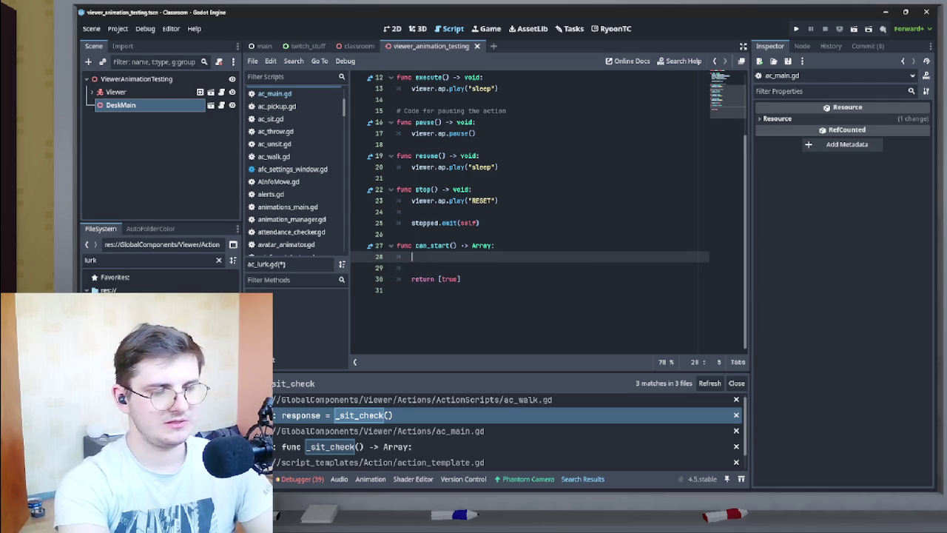
text(if )
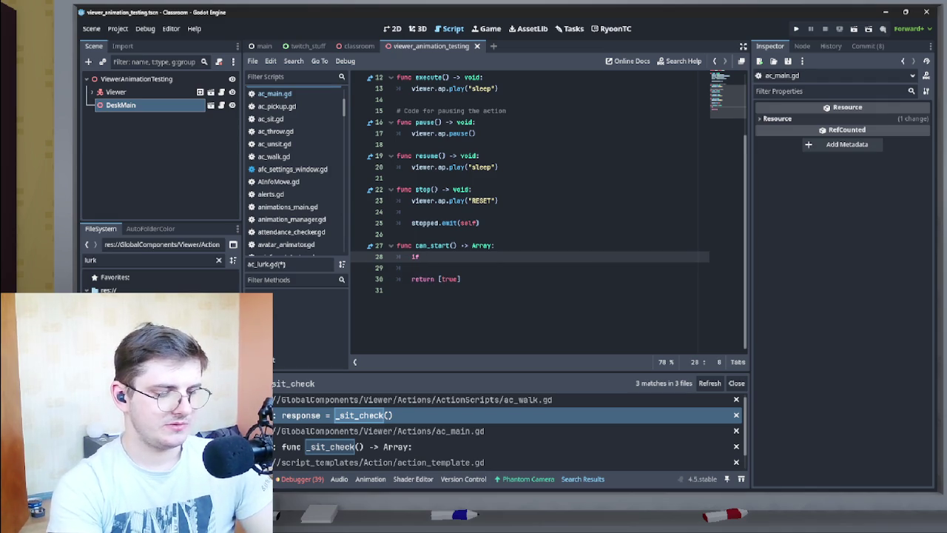
text(v)
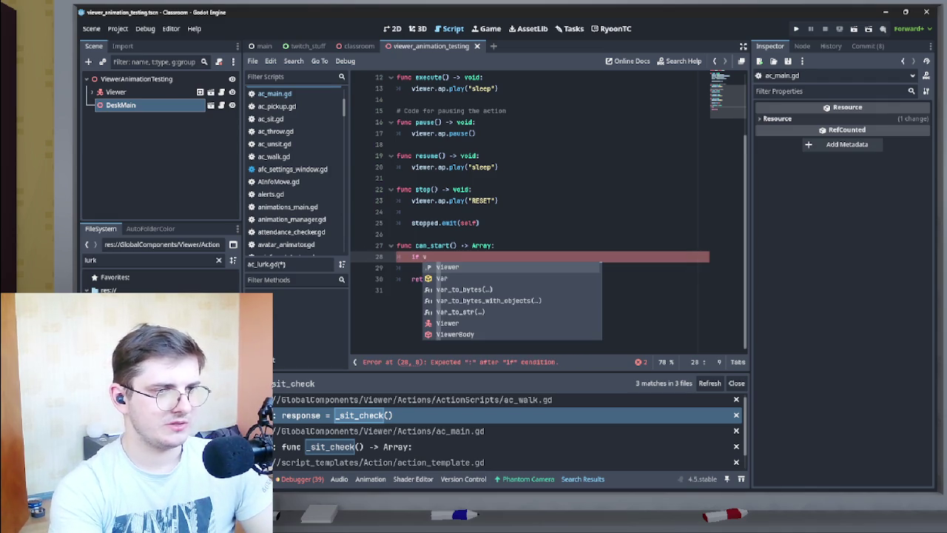
text(iewer.state != )
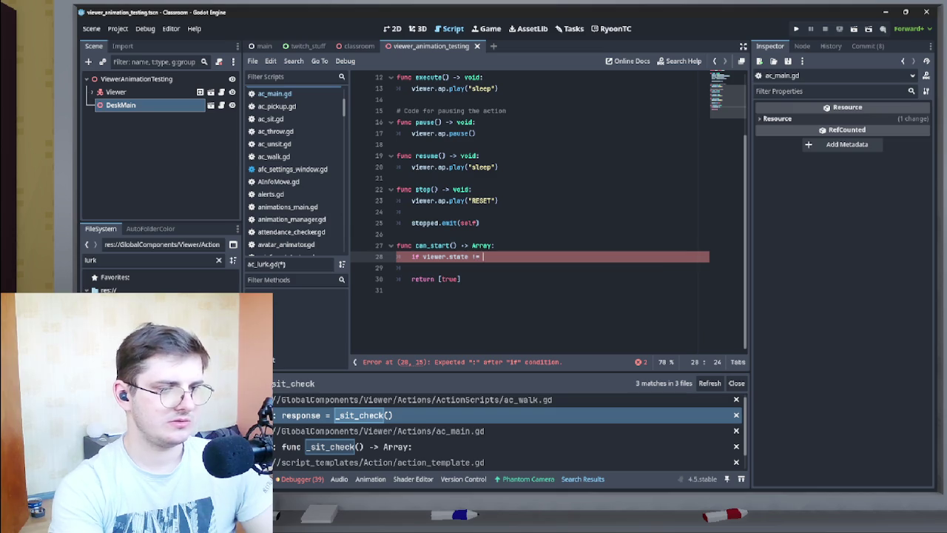
text(Viewer)
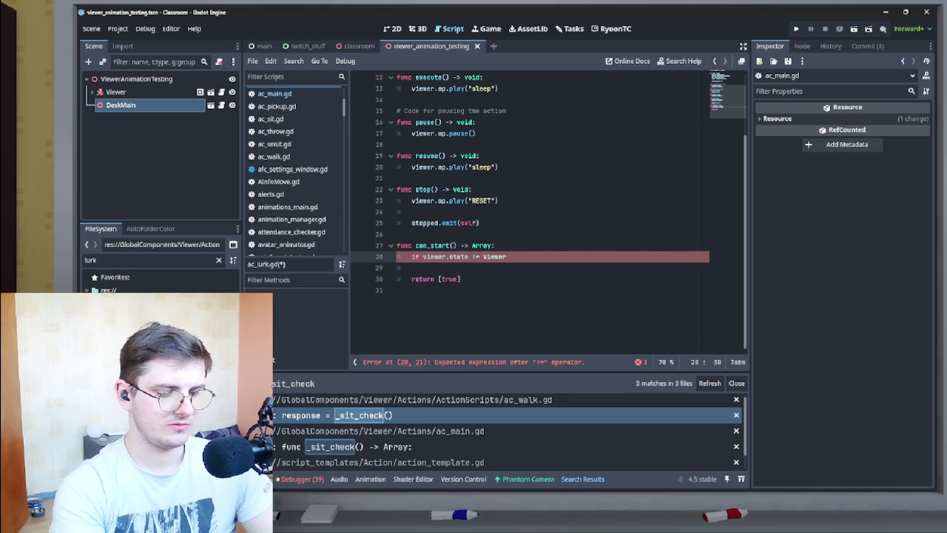
text(.States)
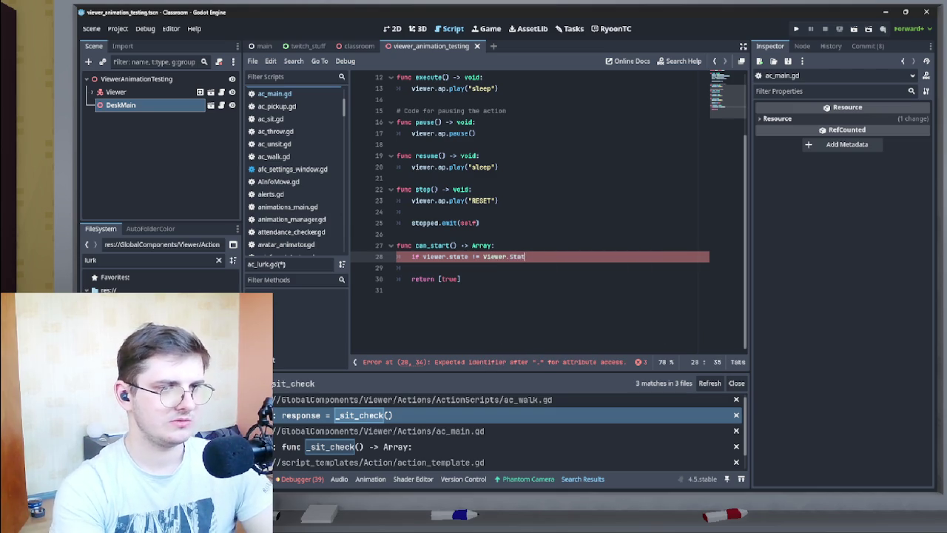
key(ctrl+BackSpace)
text(STATE.WALKING)
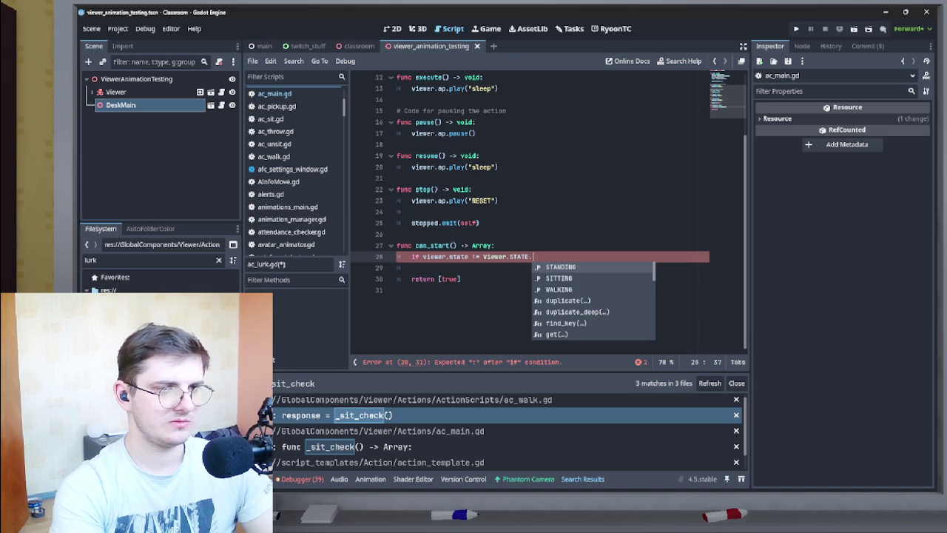
key(ctrl+BackSpace)
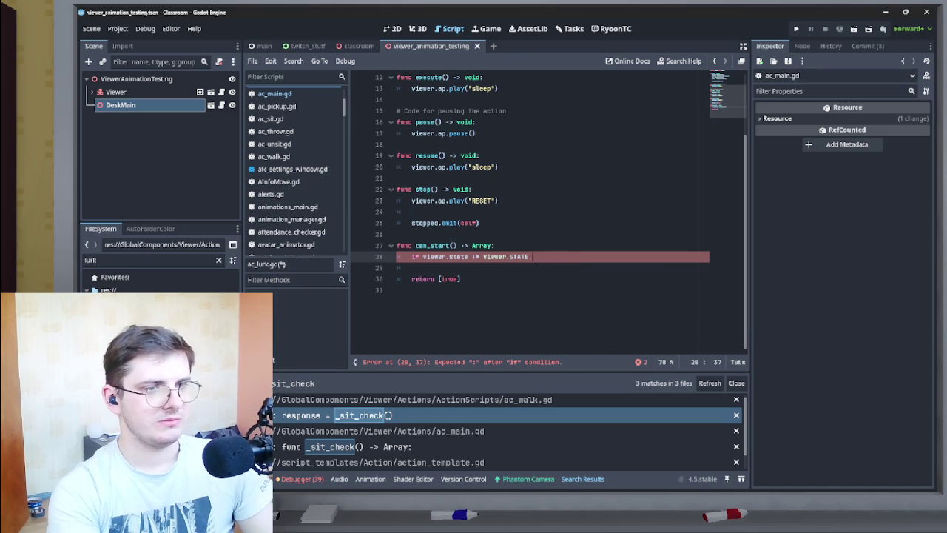
text(Sitt)
key(Return)
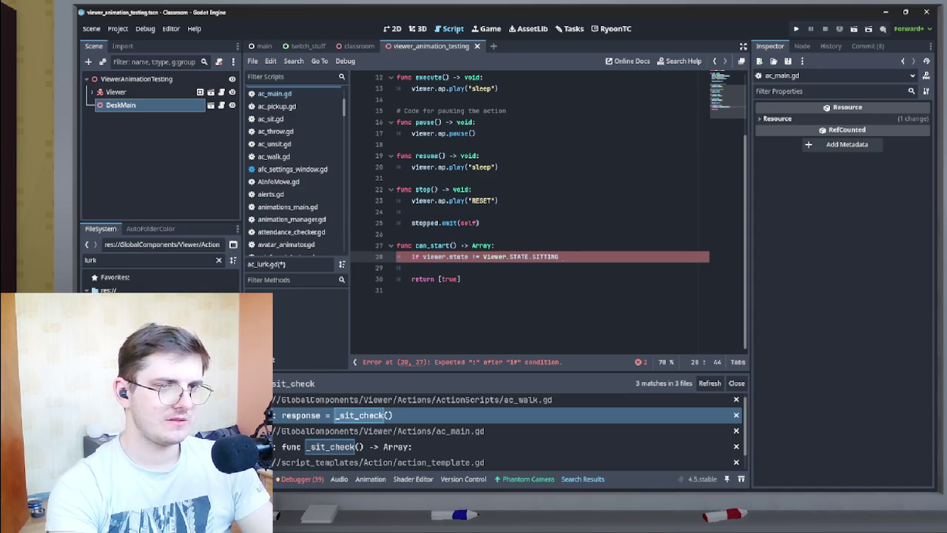
text(:)
key(Return)
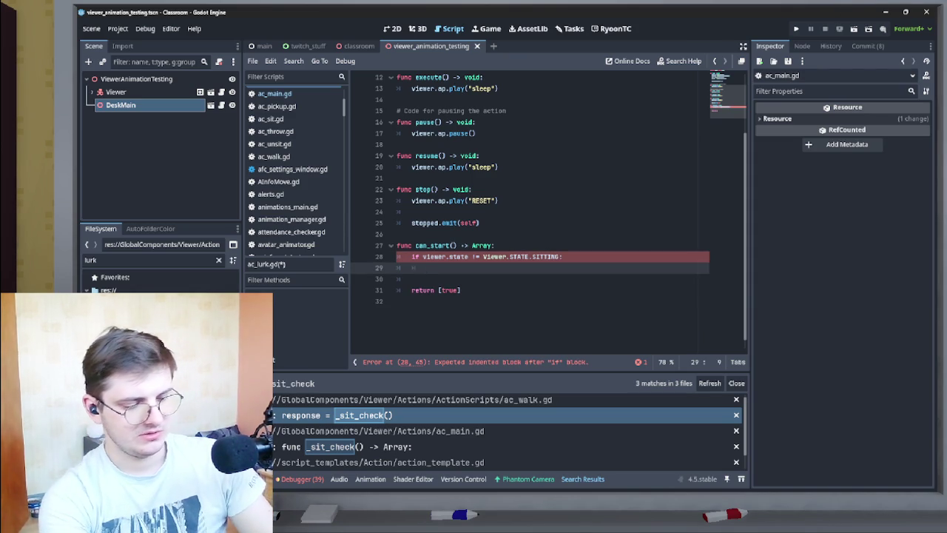
text(var )
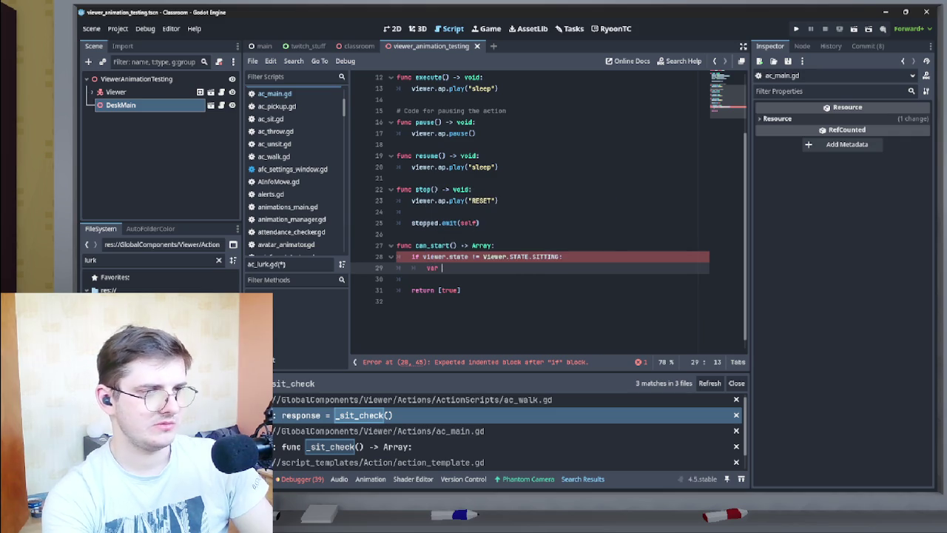
text(ac_)
key(BackSpace)
key(BackSpace)
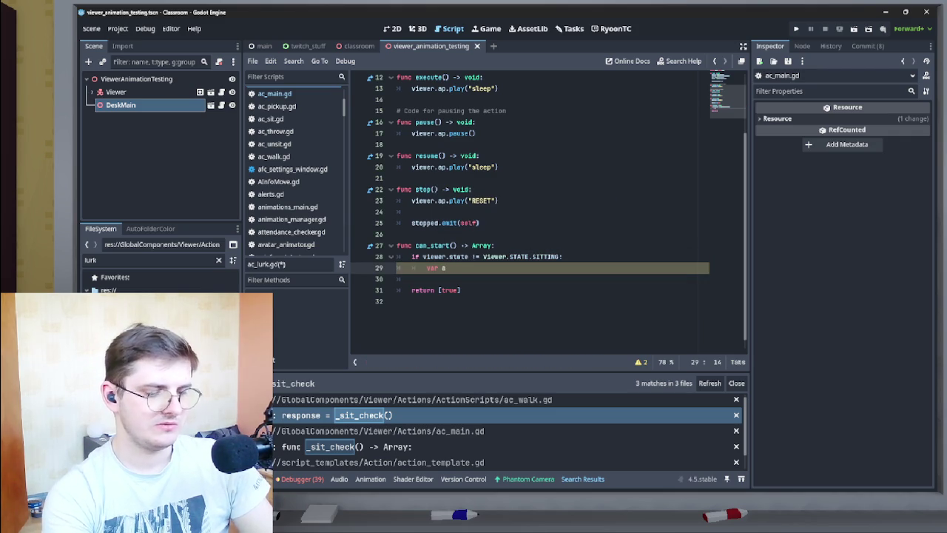
key(BackSpace)
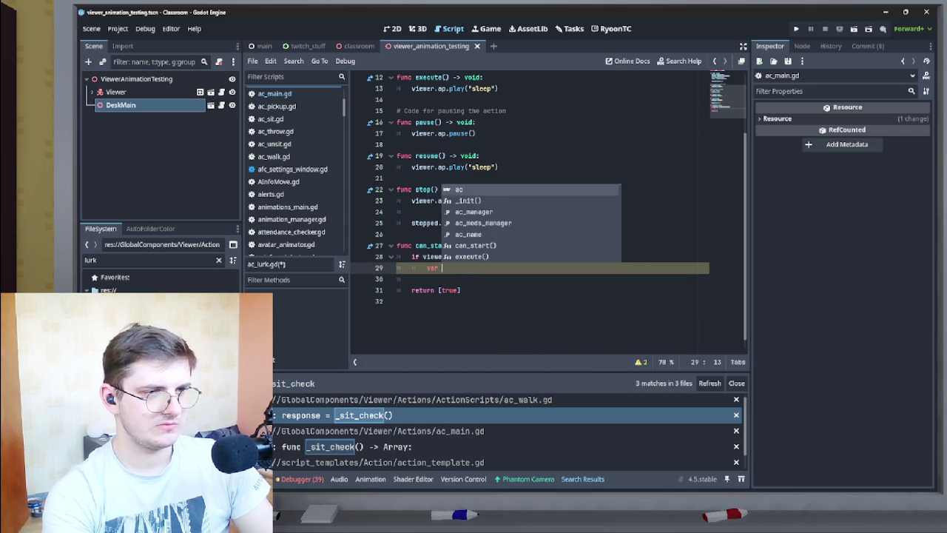
text(ac)
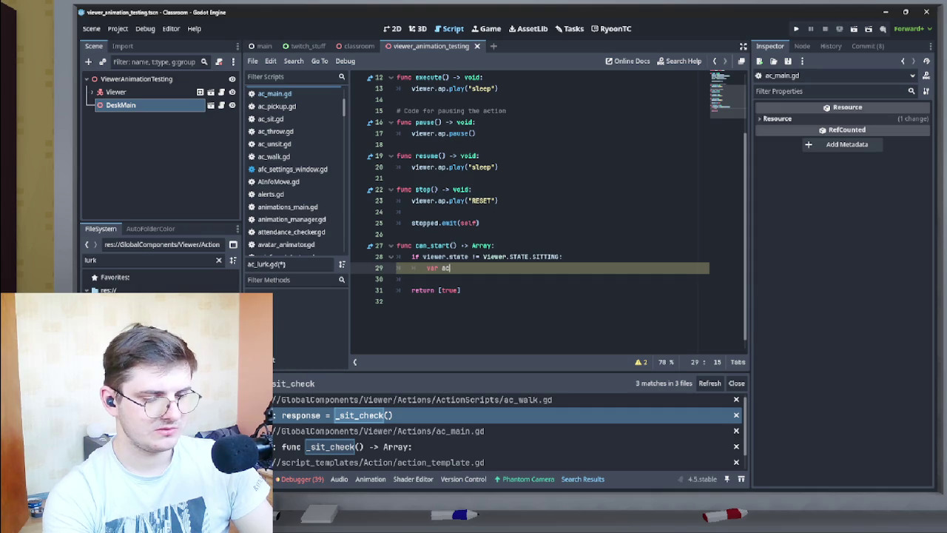
text(:= Sit)
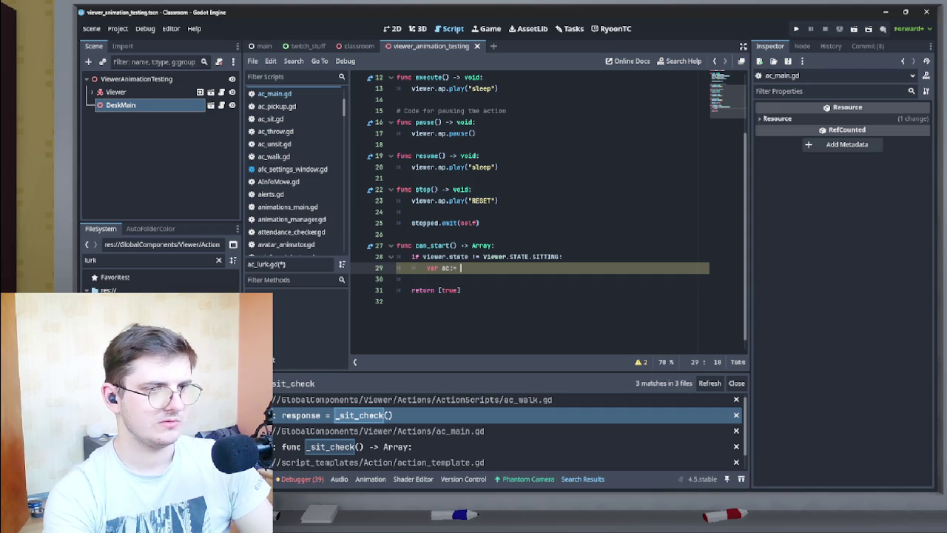
key(Return)
text(.n)
key(Return)
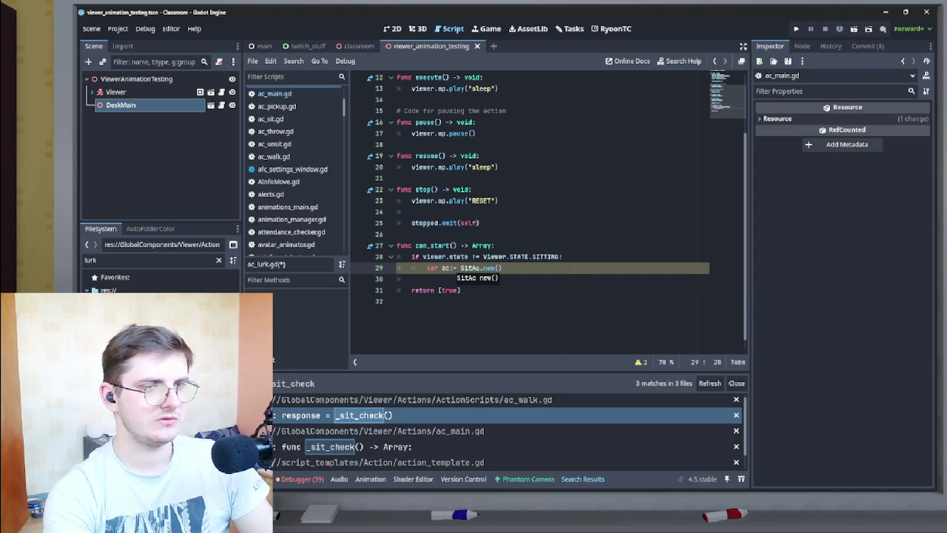
key(Right)
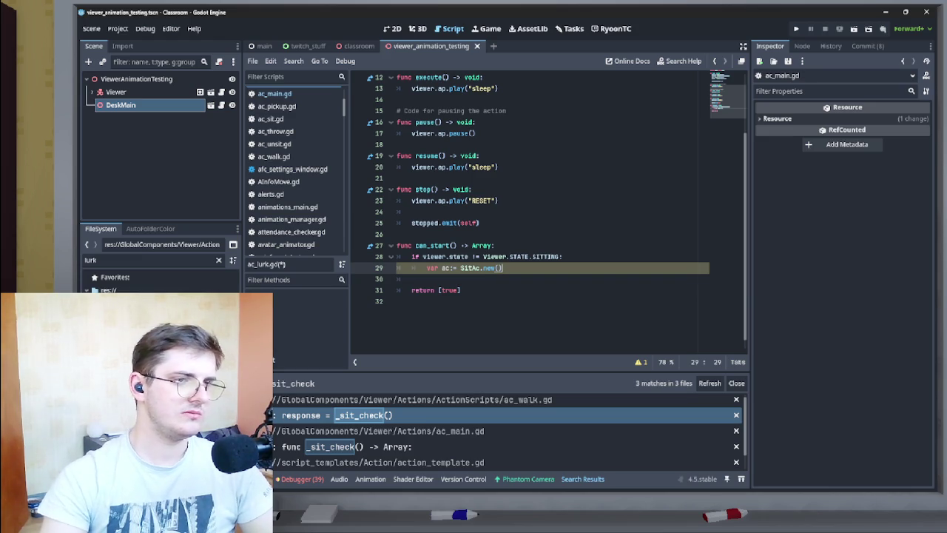
key(Return)
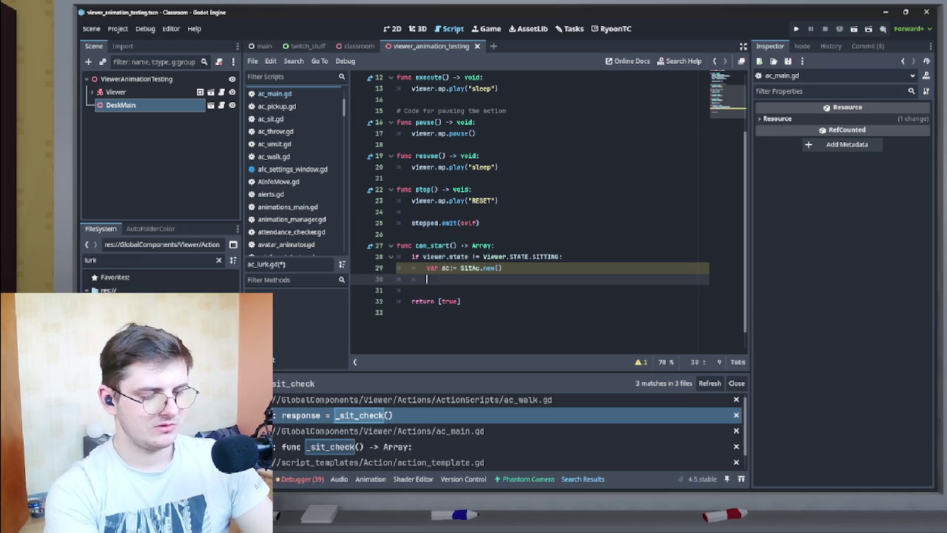
text(return [)
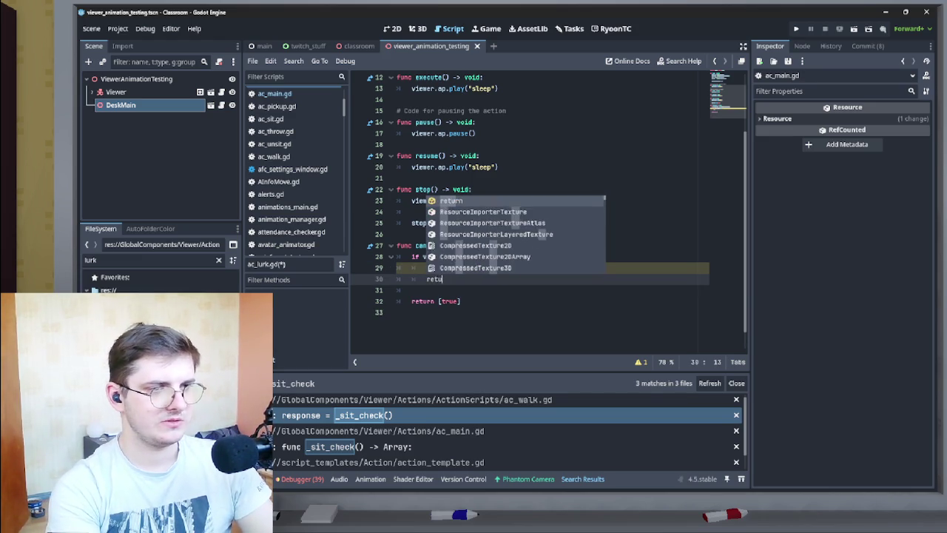
text(false,a)
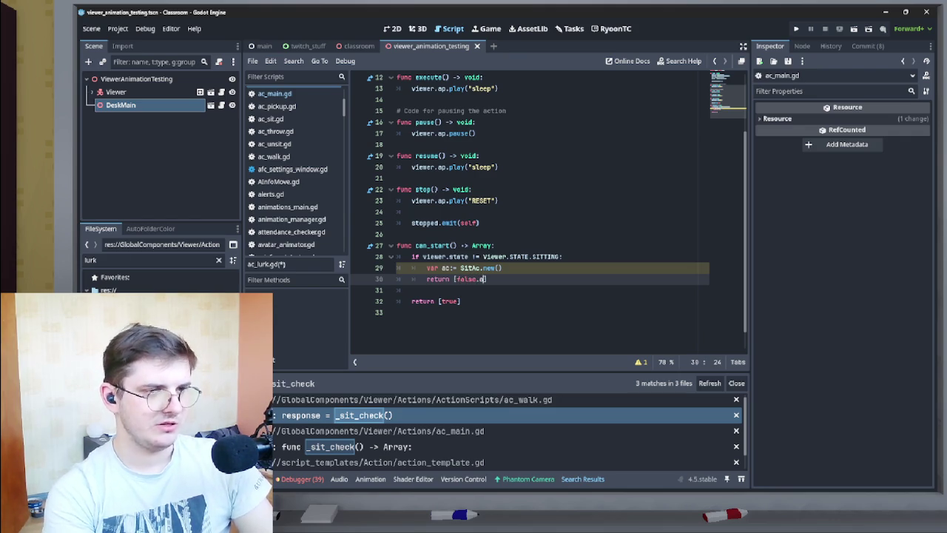
text(c)
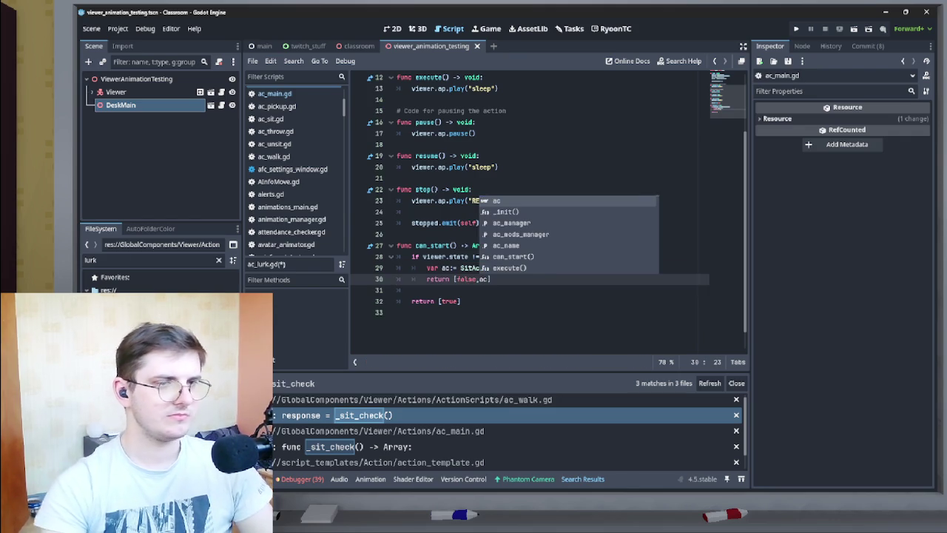
click(448, 256)
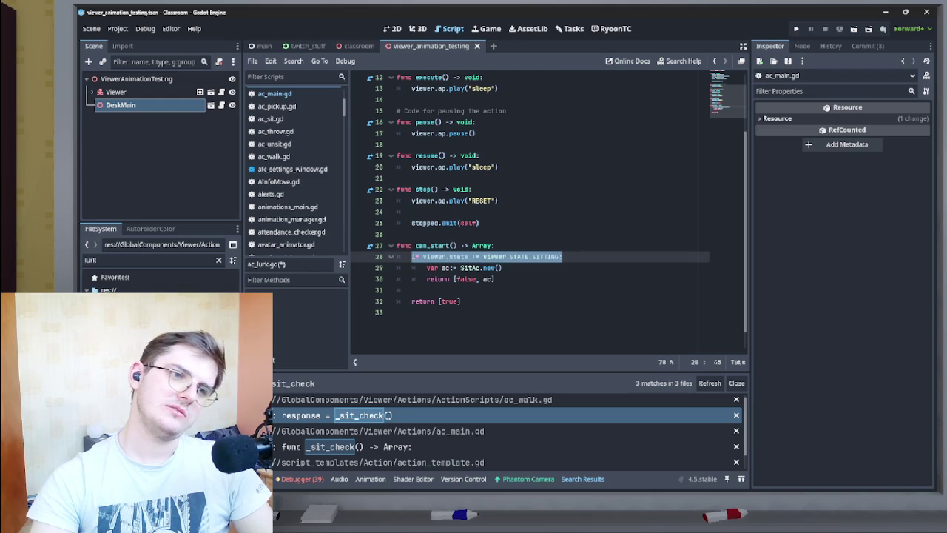
drag(427, 267, 503, 267)
drag(427, 279, 495, 279)
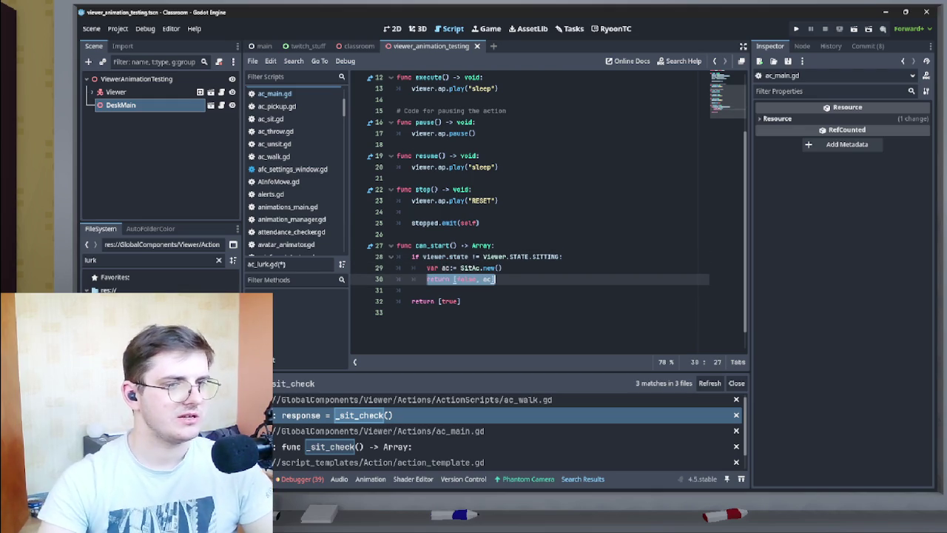
click(450, 278)
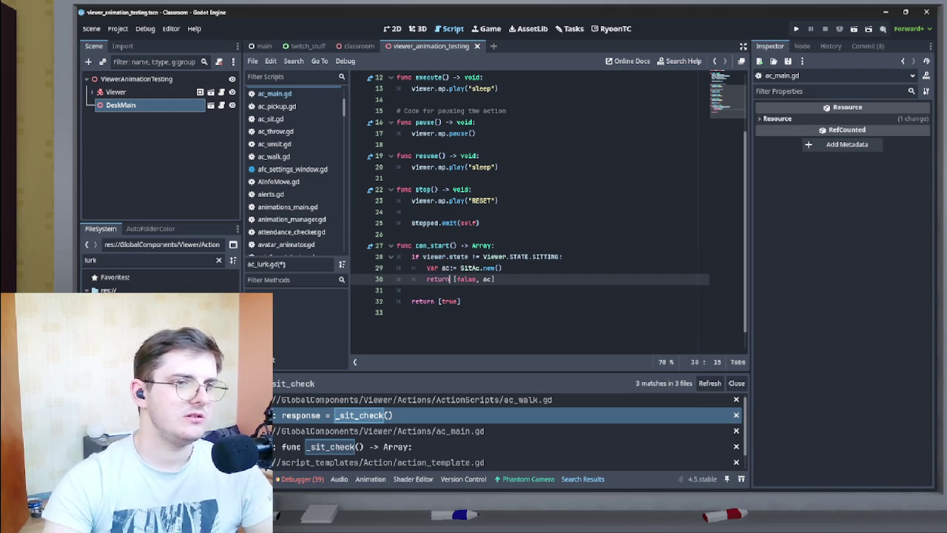
mouse_move(450, 279)
mouse_down()
mouse_move(492, 279)
mouse_move(454, 279)
mouse_move(478, 279)
mouse_up()
click(473, 290)
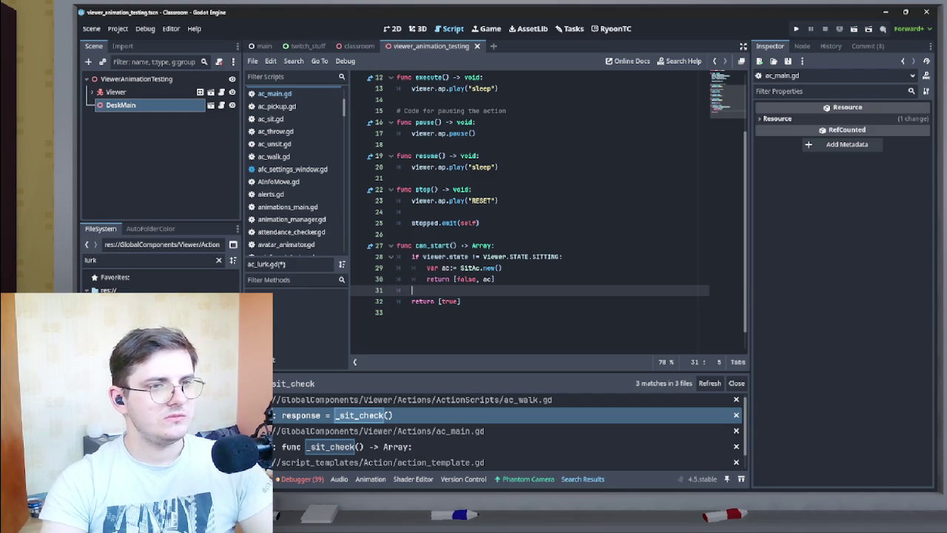
Review the sitting check block on lines 28–30 of can_start.
scroll(548, 214, up, 4)
scroll(547, 215, down, 3)
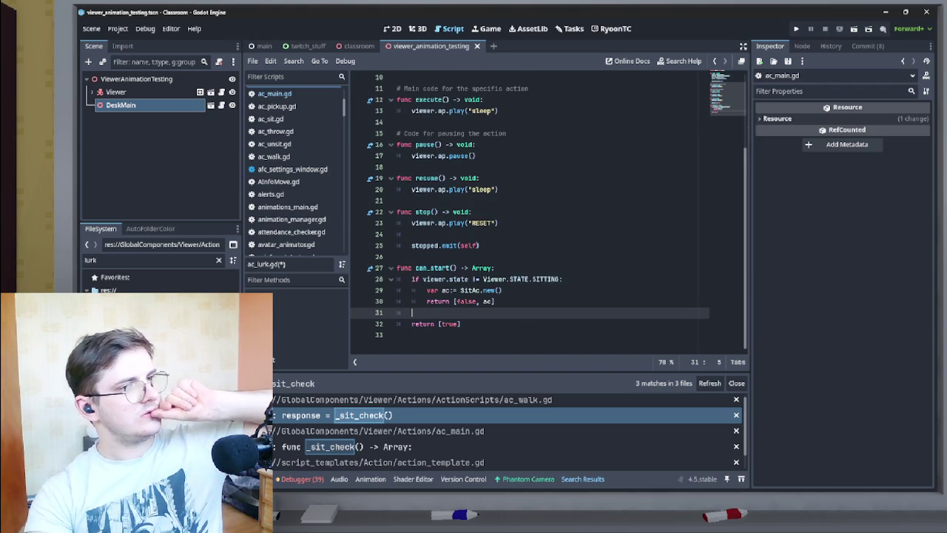
scroll(548, 215, up, 3)
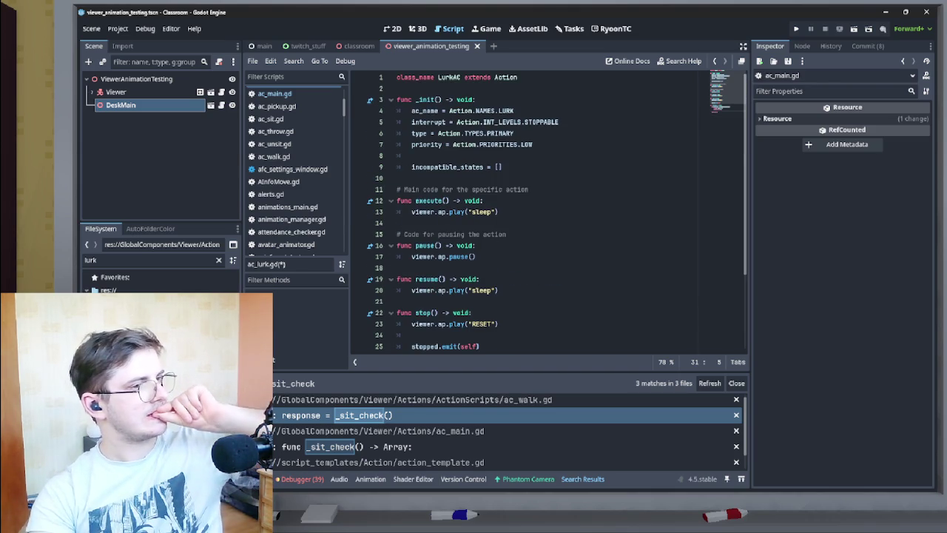
scroll(548, 214, down, 3)
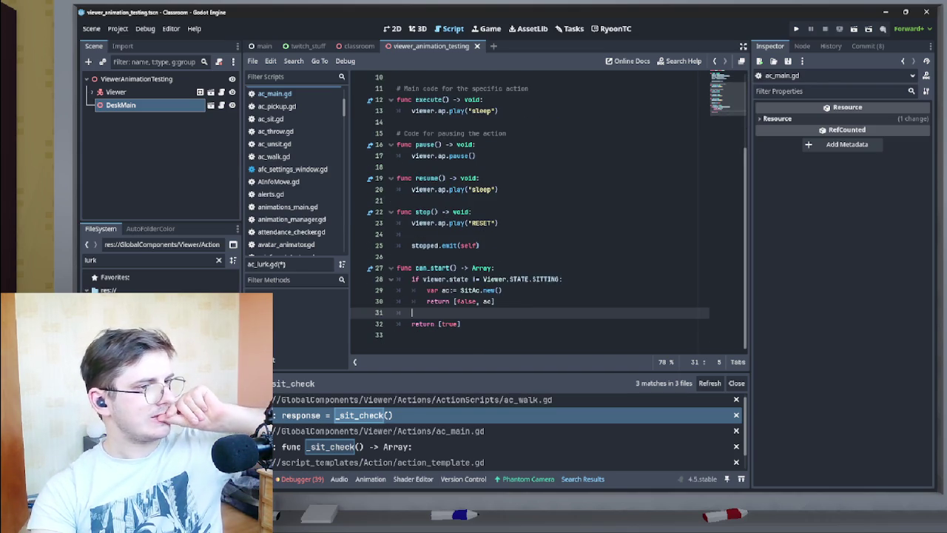
scroll(548, 215, up, 2)
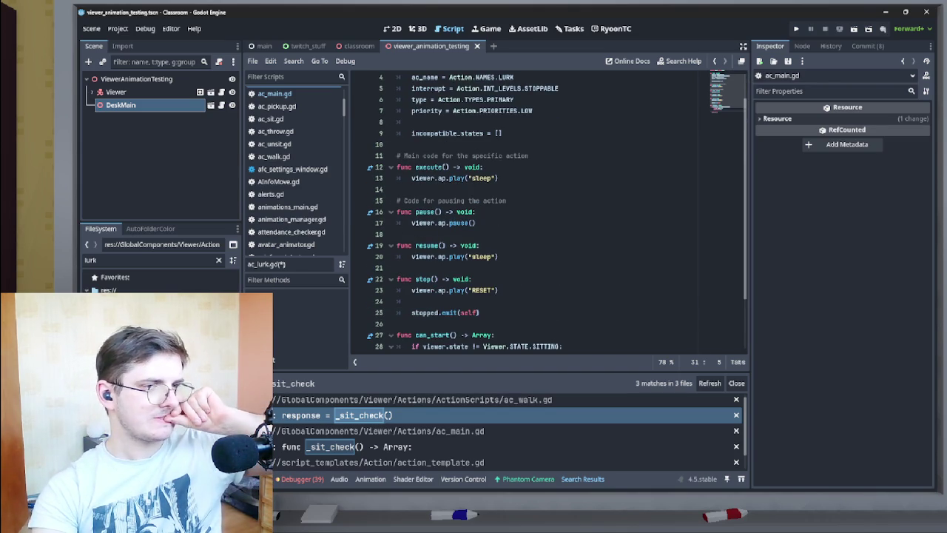
scroll(548, 215, down, 2)
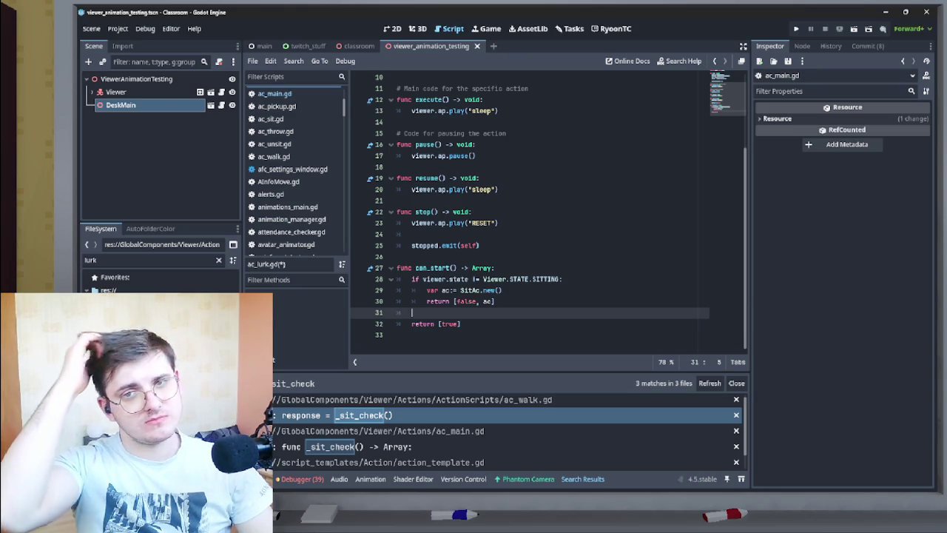
scroll(548, 215, up, 1)
scroll(548, 214, down, 1)
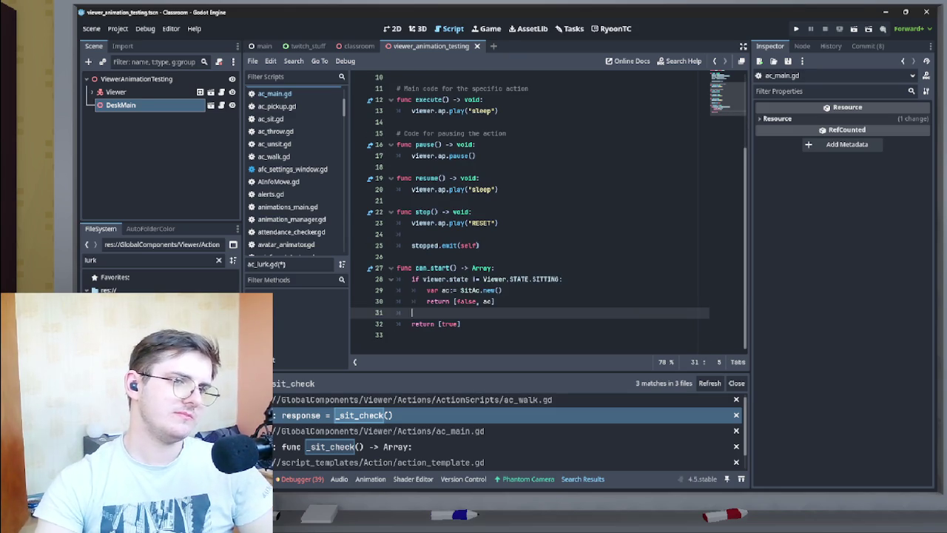
key(shift+Up)
key(shift+Up)
key(shift+Up)
key(Left)
key(Down)
key(Down)
key(shift+Up)
key(shift+Up)
key(shift+Down)
key(shift+Up)
key(Right)
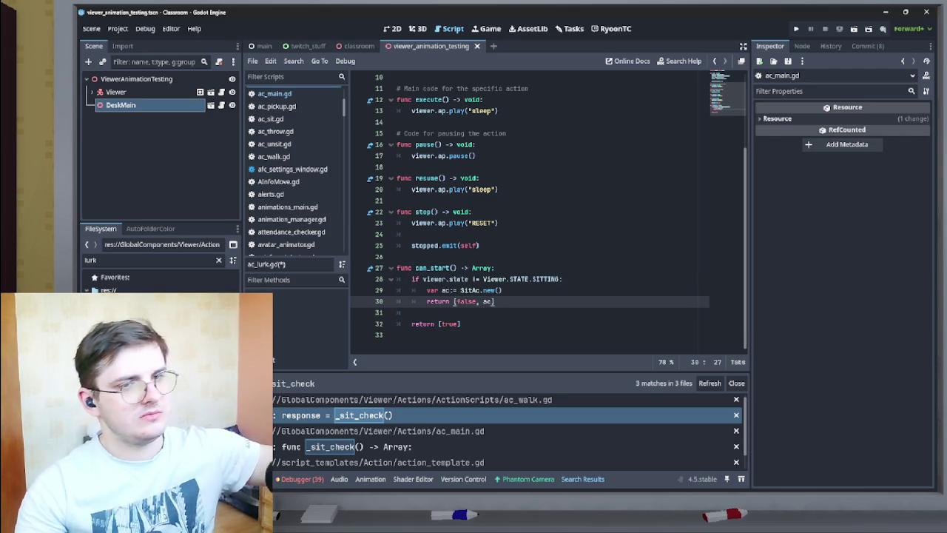
Change the FileSystem filter text from 'lurk' to 'walk'.
scroll(547, 210, up, 3)
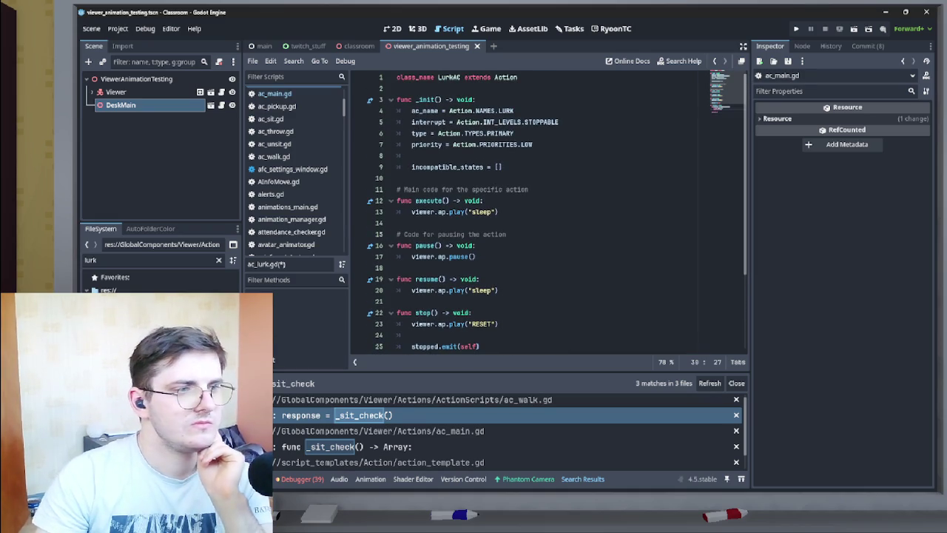
click(147, 260)
text(walk)
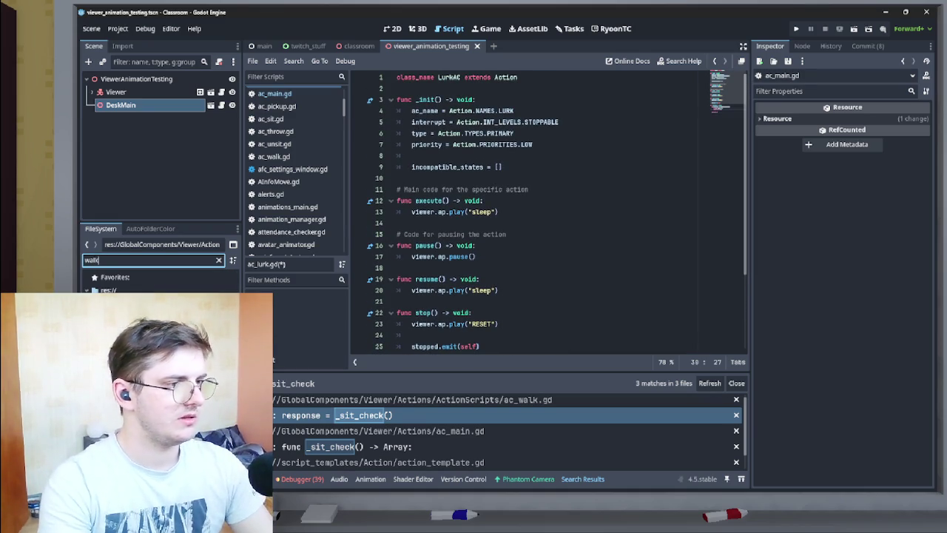
click(115, 277)
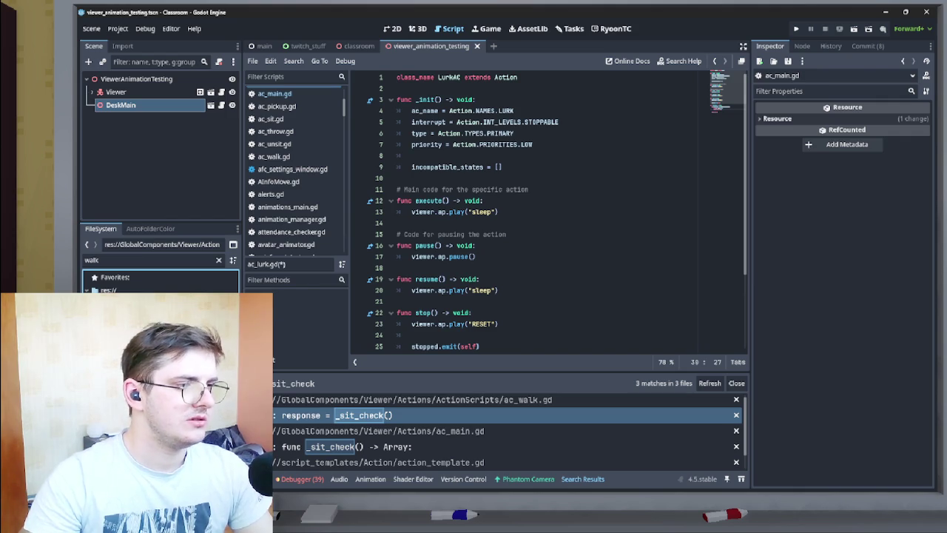
click(274, 157)
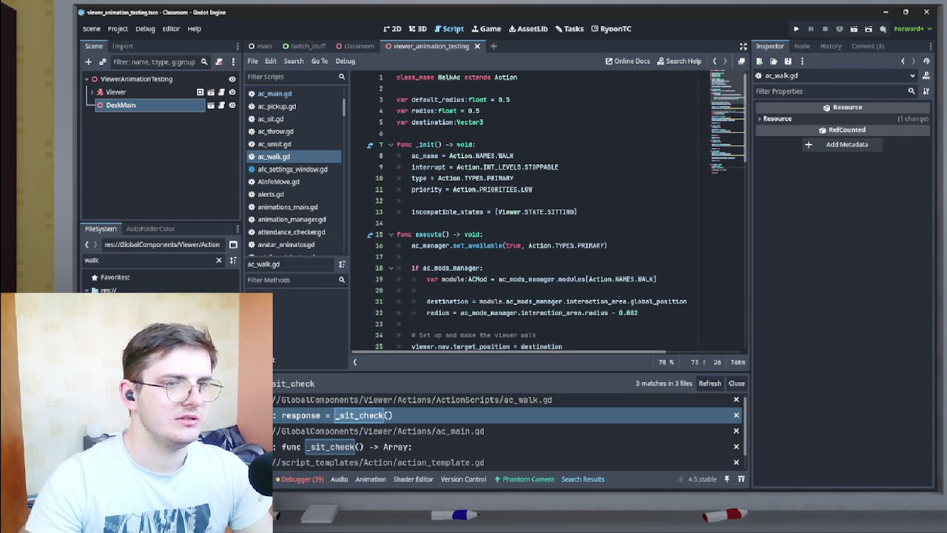
scroll(556, 213, down, 2)
scroll(557, 212, up, 2)
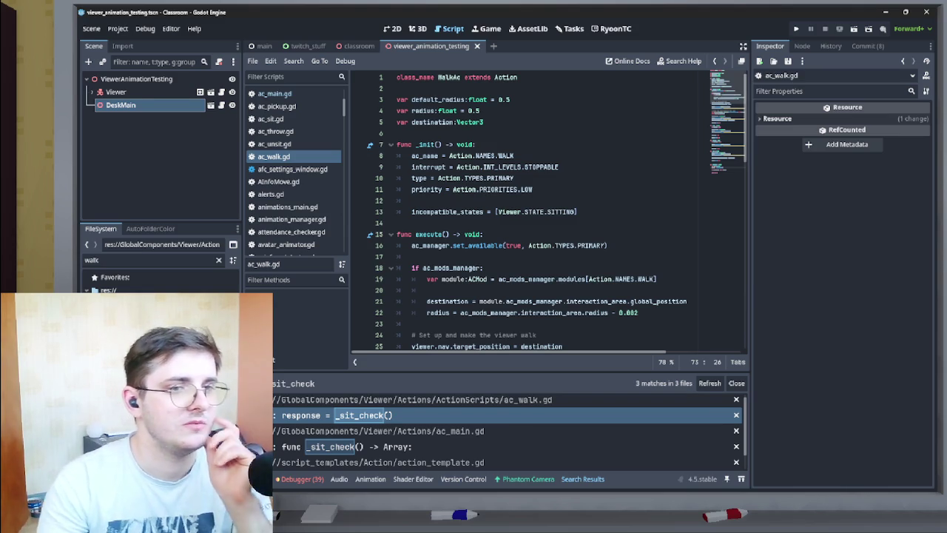
scroll(556, 212, down, 9)
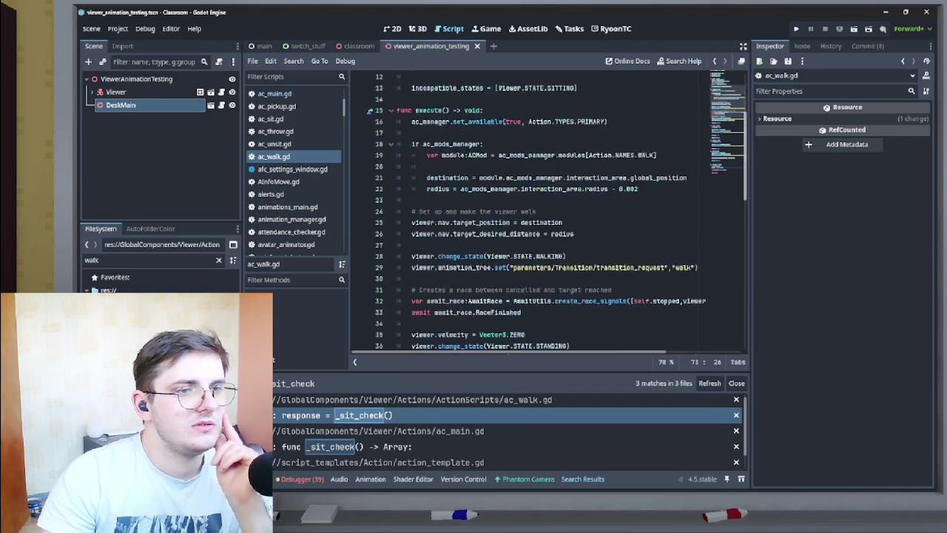
scroll(557, 213, up, 6)
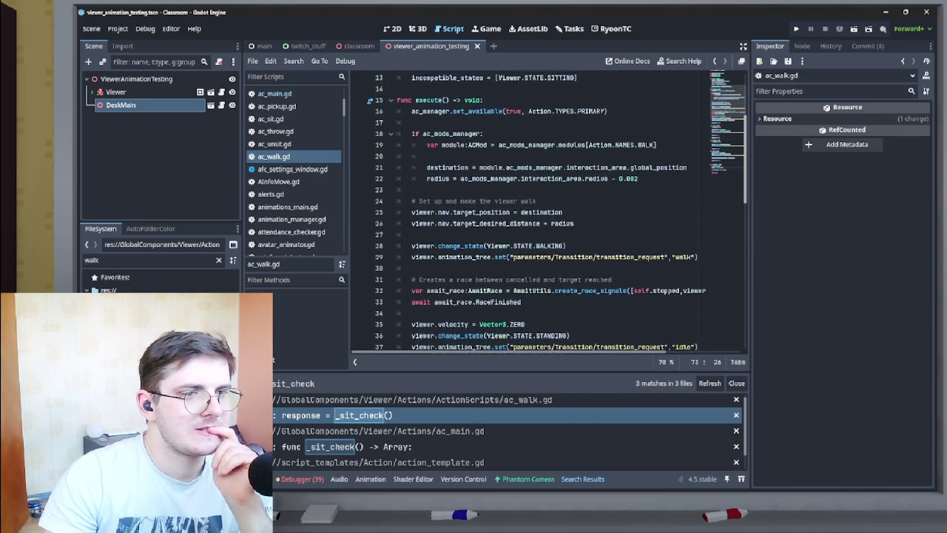
scroll(536, 212, up, 1)
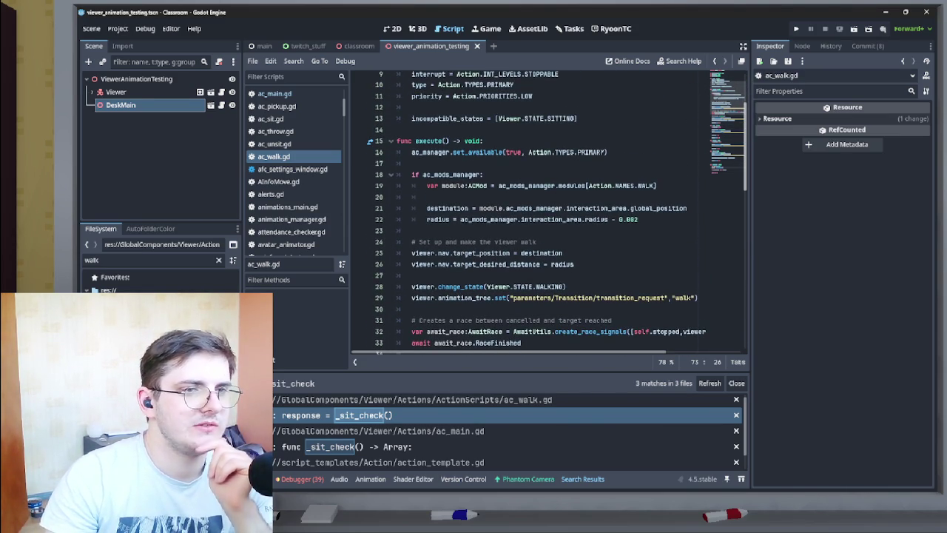
scroll(555, 212, up, 3)
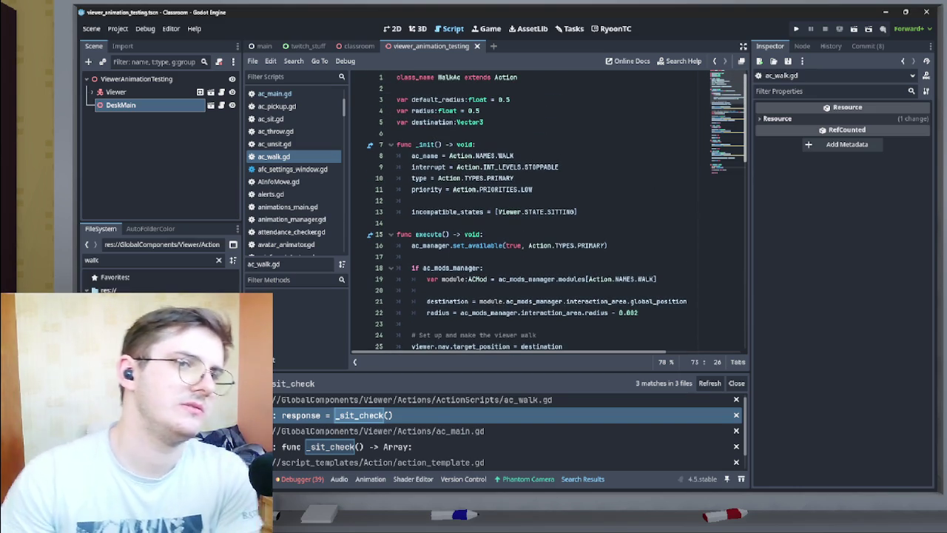
scroll(548, 212, down, 10)
scroll(548, 213, up, 8)
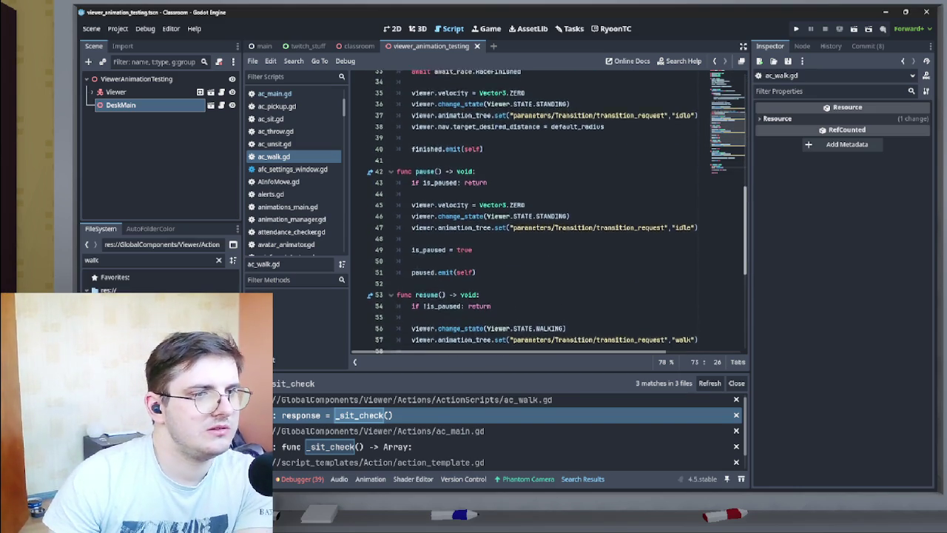
scroll(555, 215, up, 2)
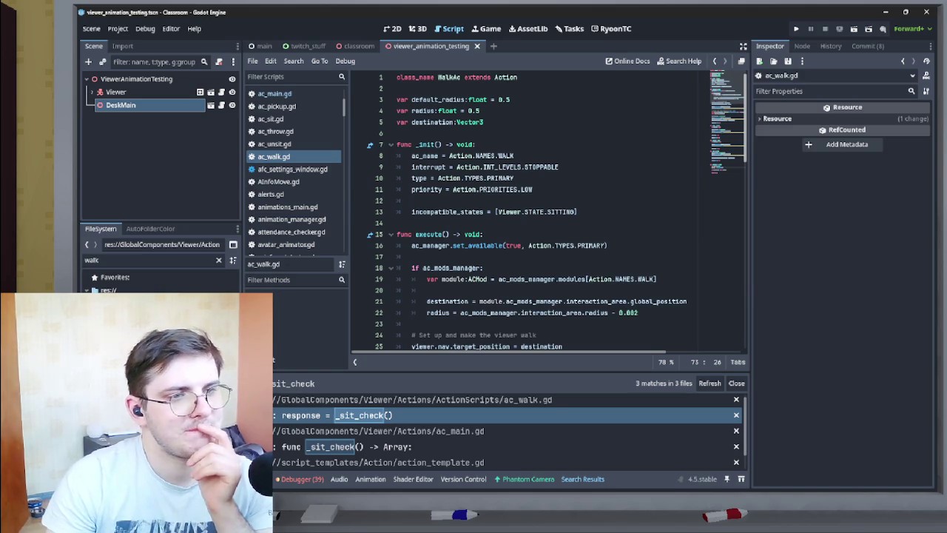
scroll(527, 212, down, 1)
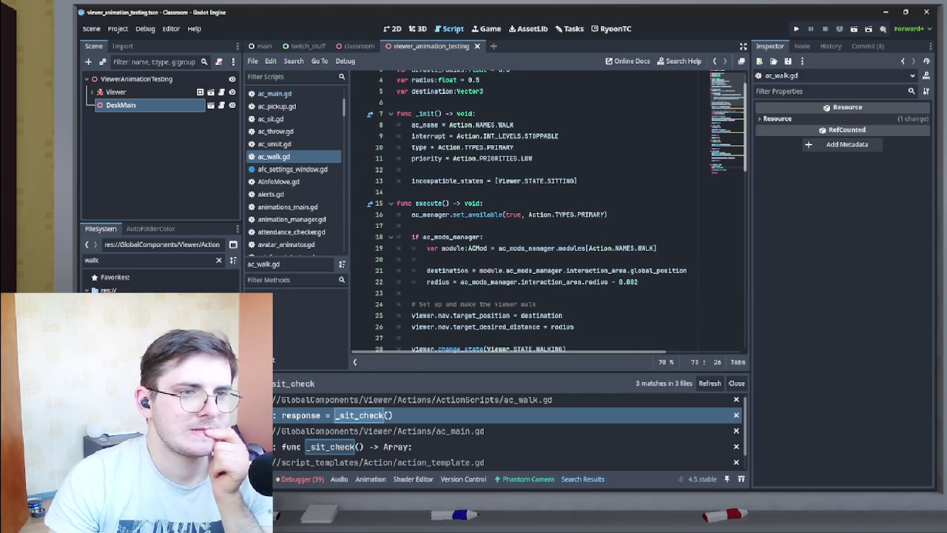
scroll(555, 210, down, 10)
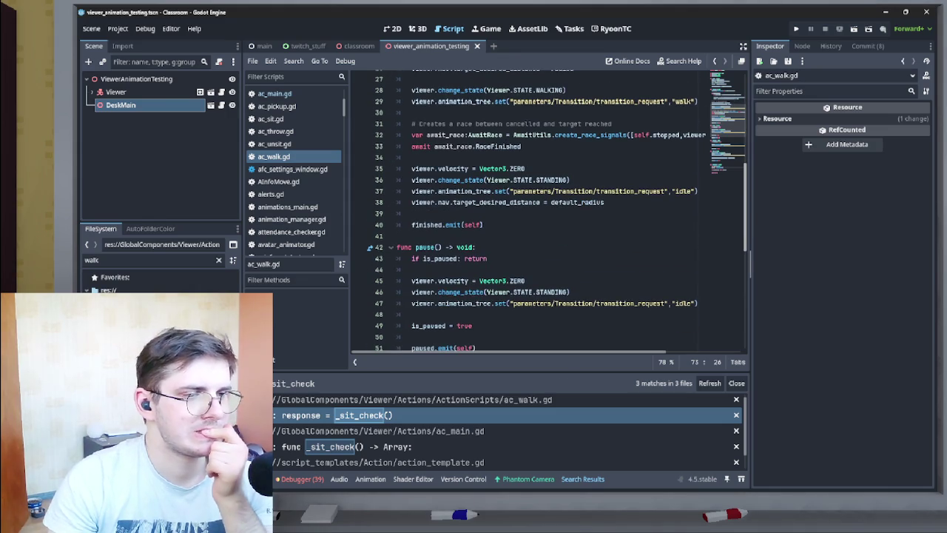
scroll(547, 210, down, 7)
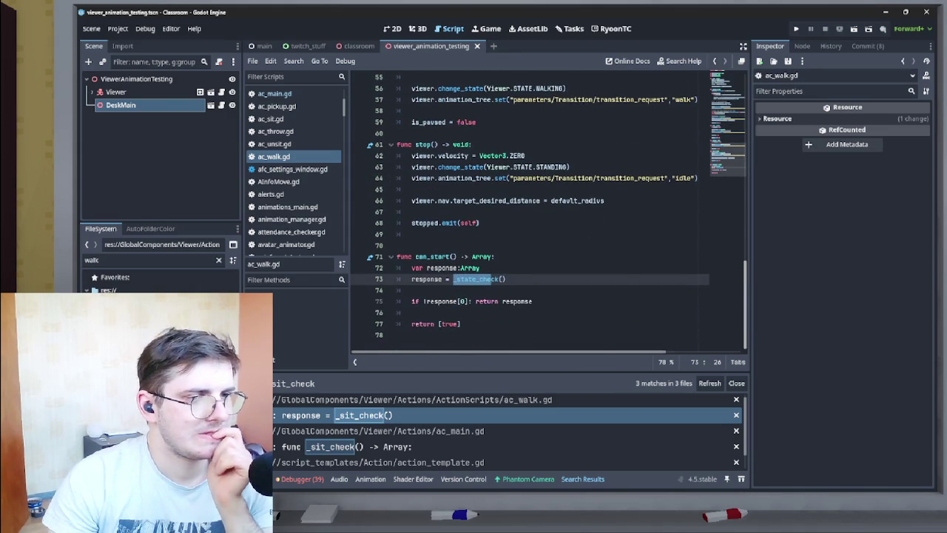
scroll(547, 211, up, 18)
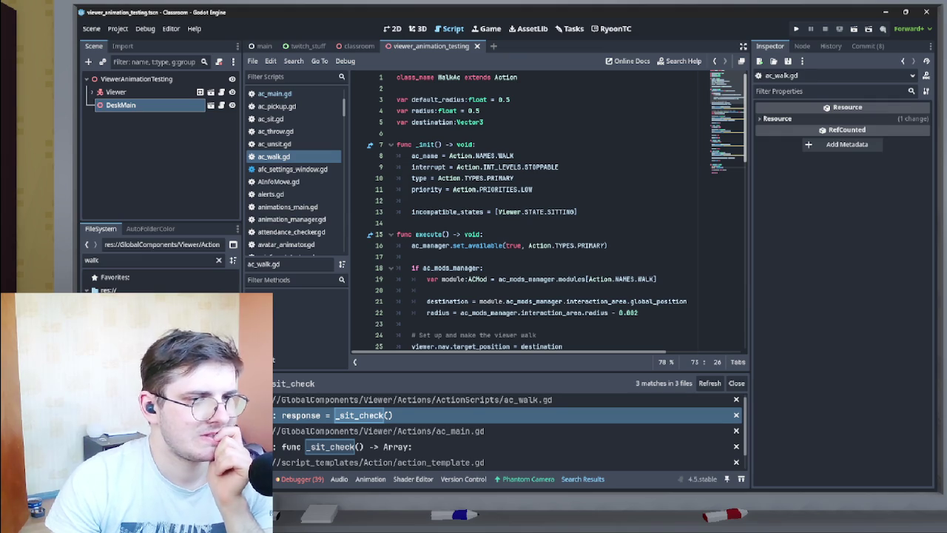
scroll(555, 211, down, 1)
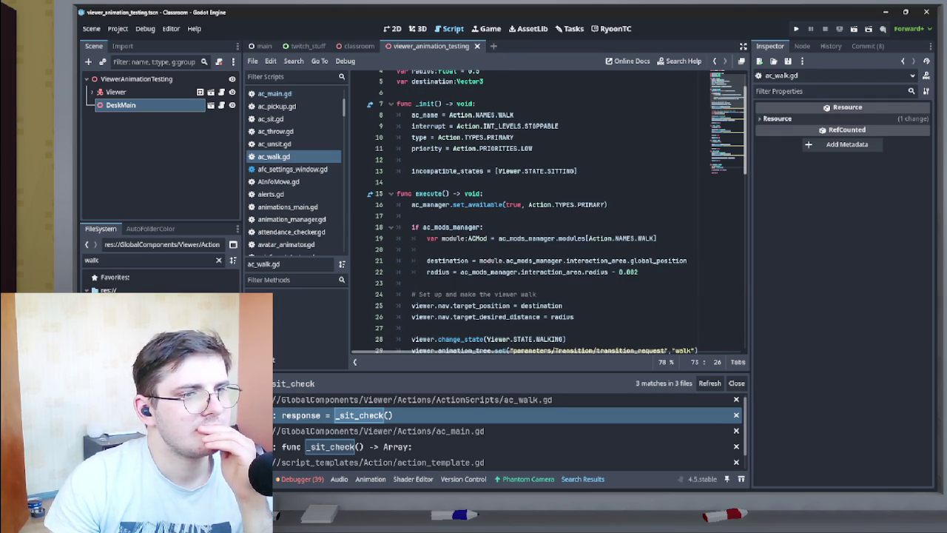
scroll(548, 211, down, 1)
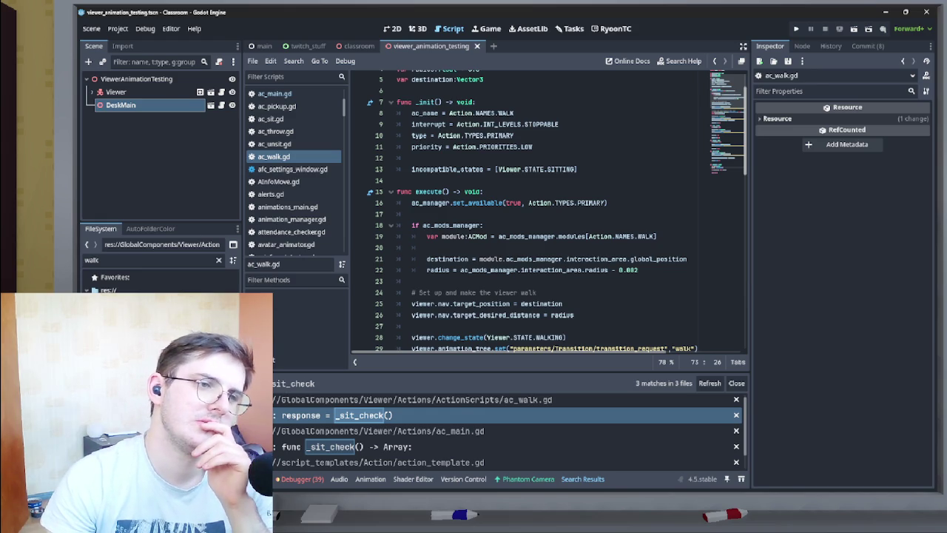
scroll(548, 211, up, 2)
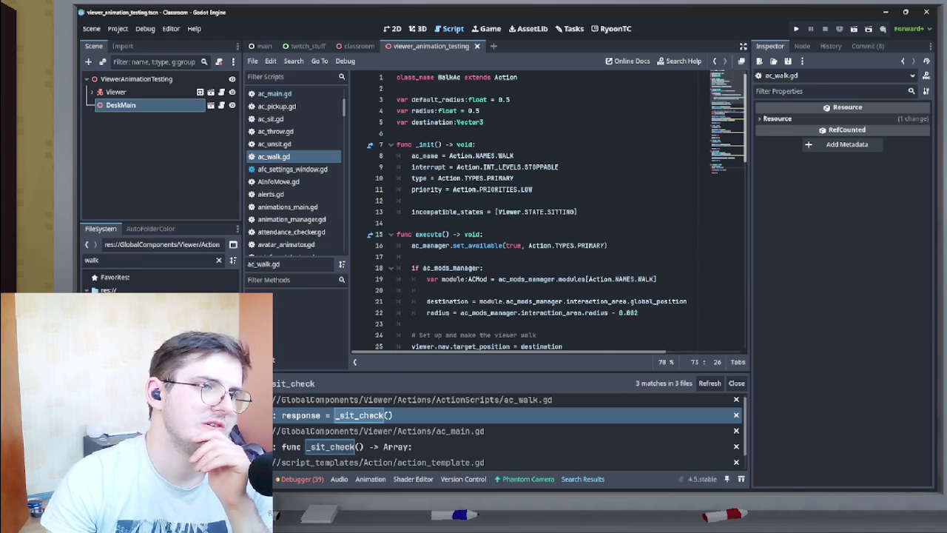
scroll(548, 211, down, 1)
scroll(548, 211, down, 1)
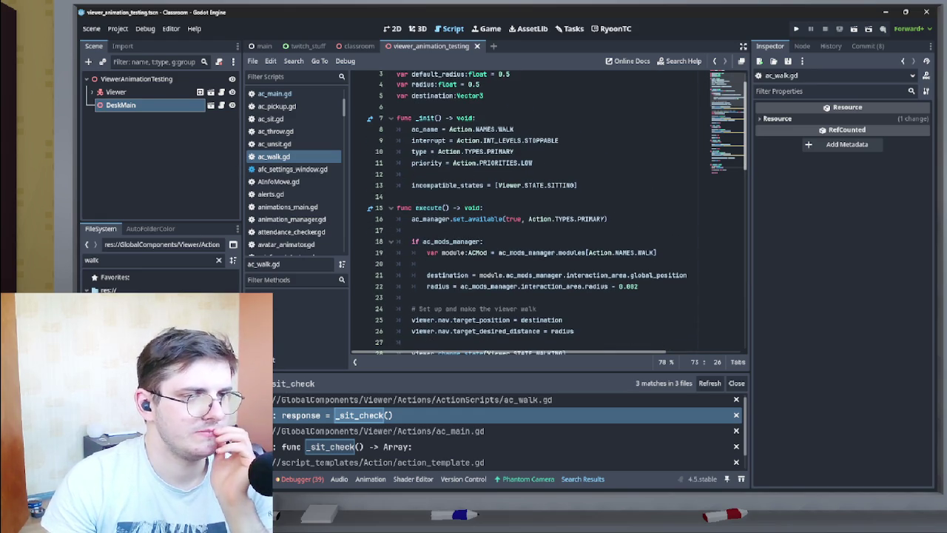
scroll(557, 211, down, 2)
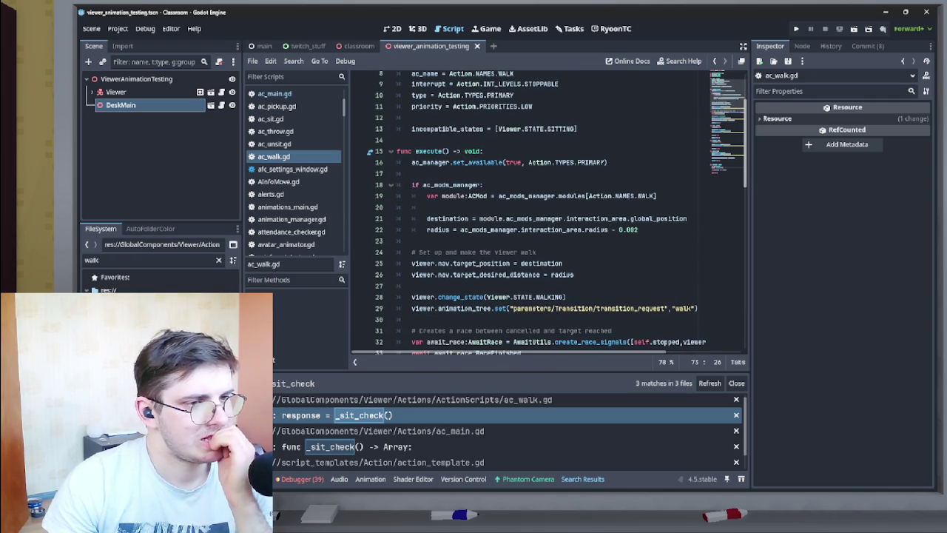
scroll(547, 211, up, 1)
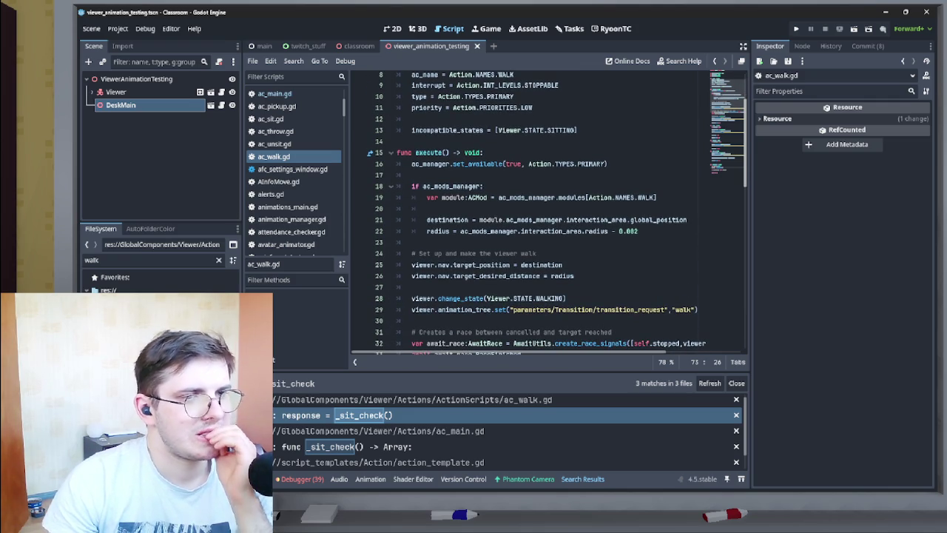
scroll(548, 210, down, 2)
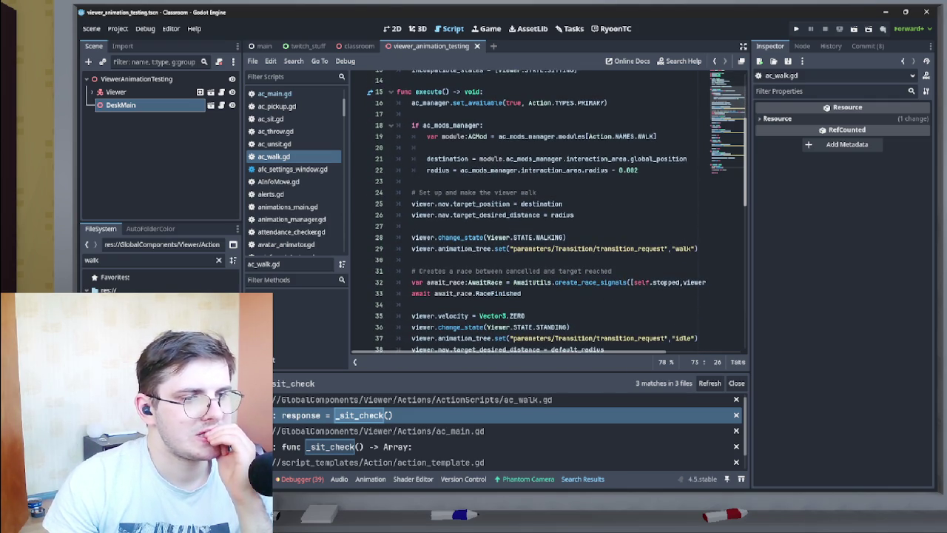
scroll(557, 211, down, 6)
scroll(557, 211, down, 1)
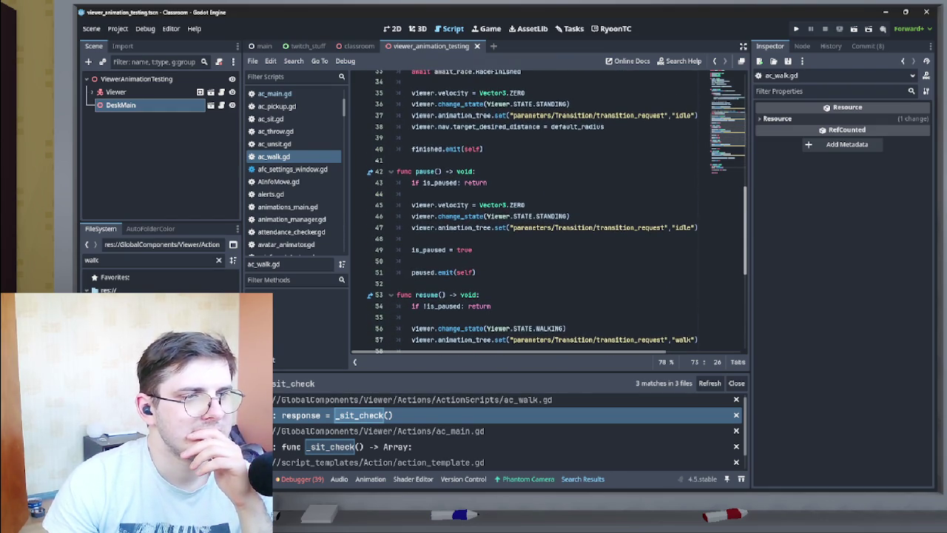
scroll(536, 211, down, 3)
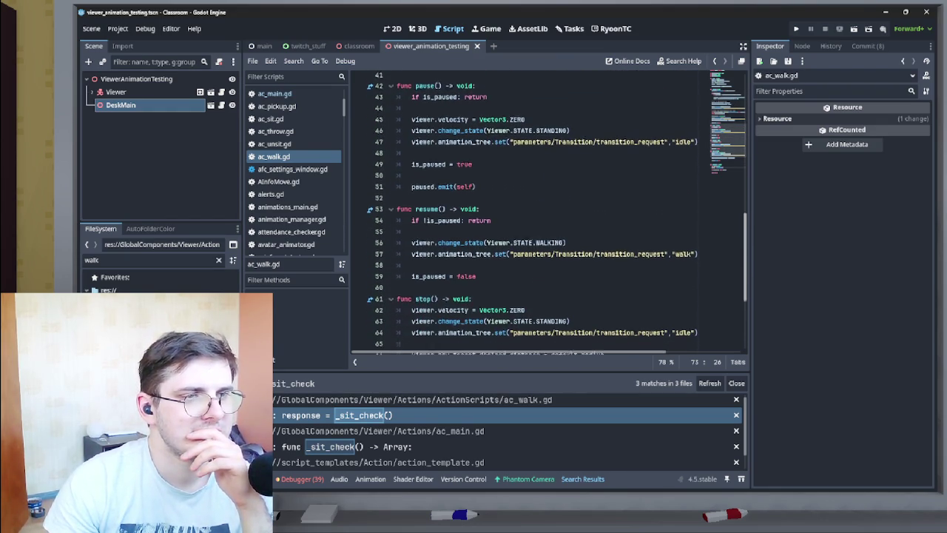
scroll(557, 211, down, 5)
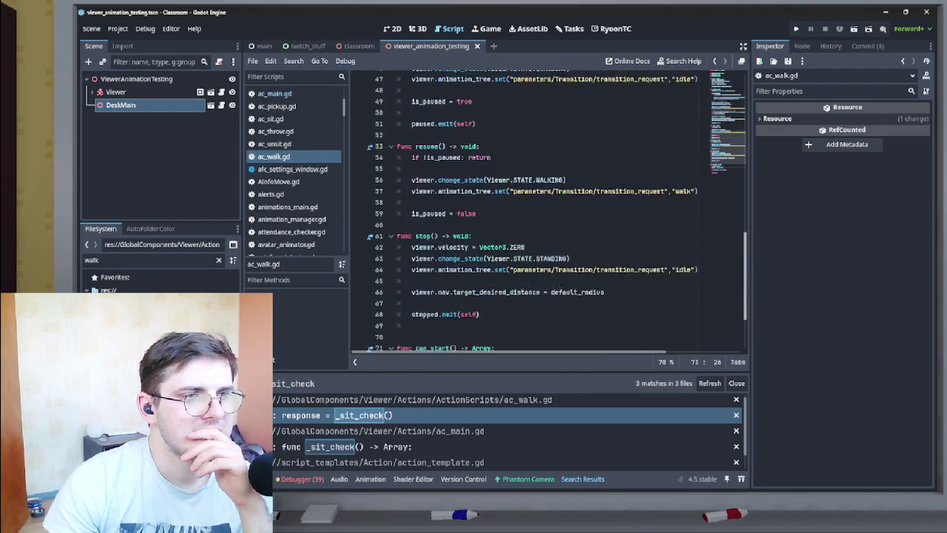
scroll(549, 210, up, 2)
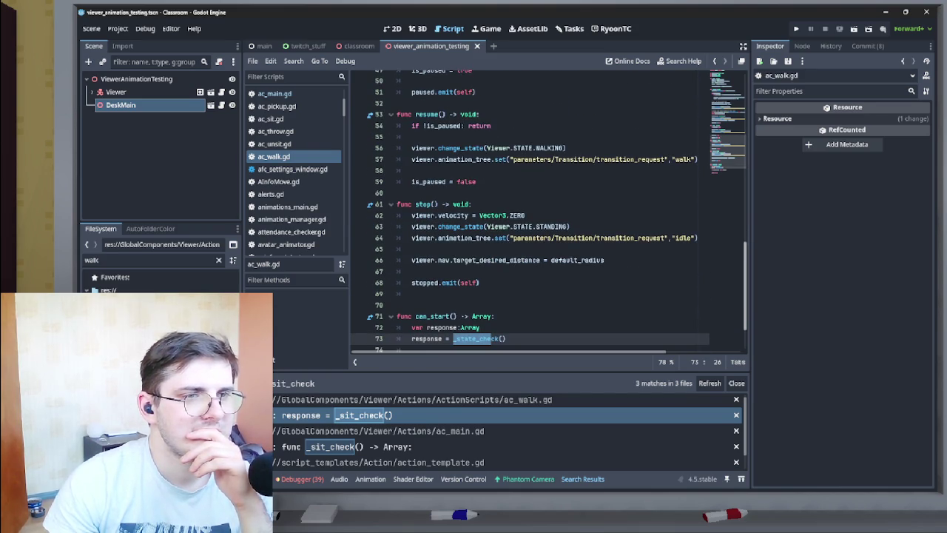
scroll(549, 210, up, 15)
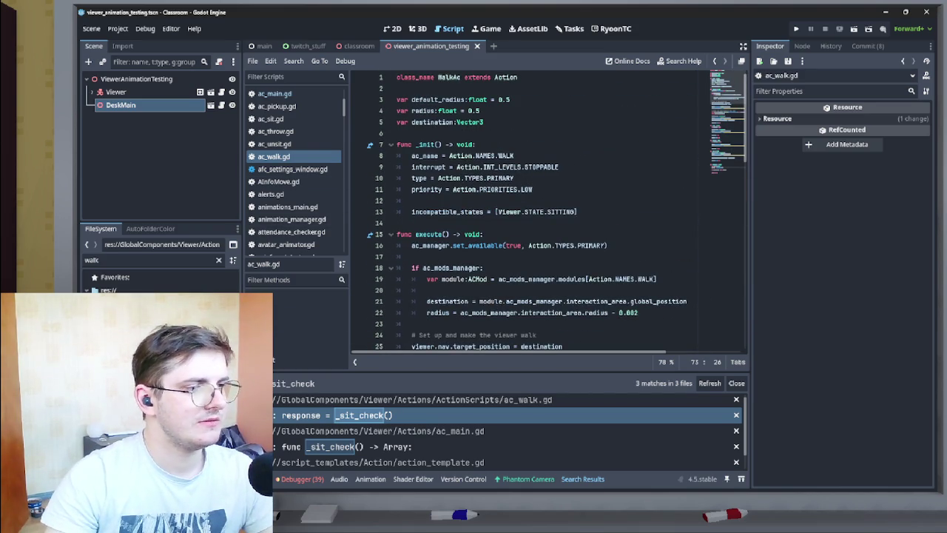
double_click(148, 260)
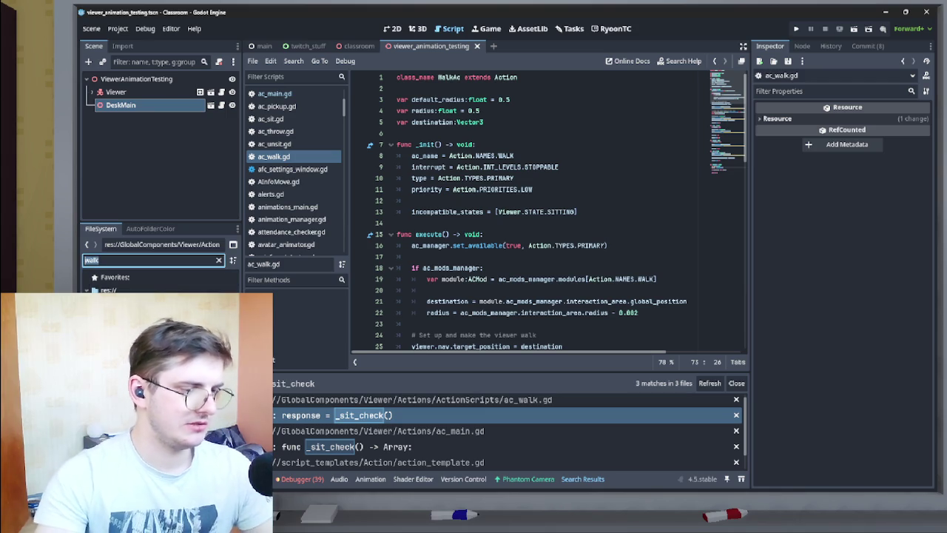
Filter the FileSystem by 'lurk' and open ac_lurk.gd in the script editor.
text(lurk)
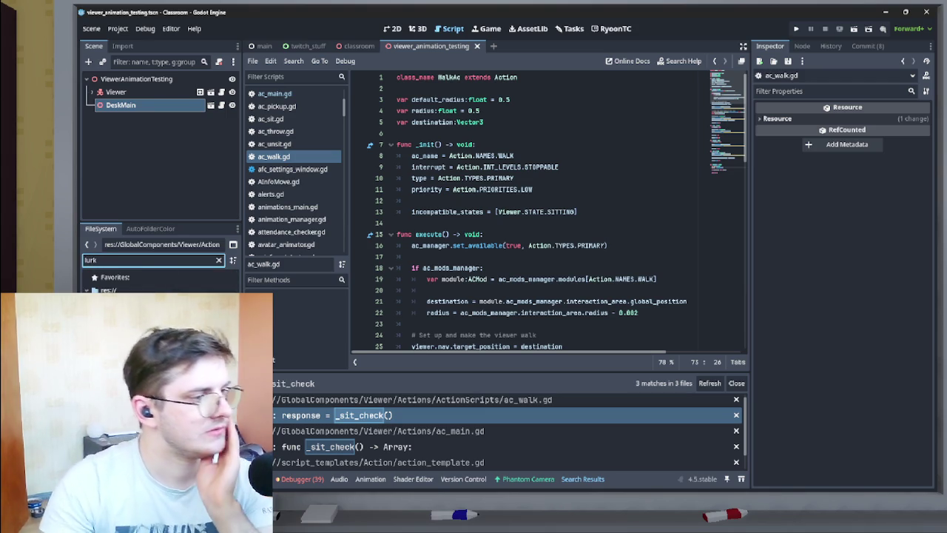
key(Return)
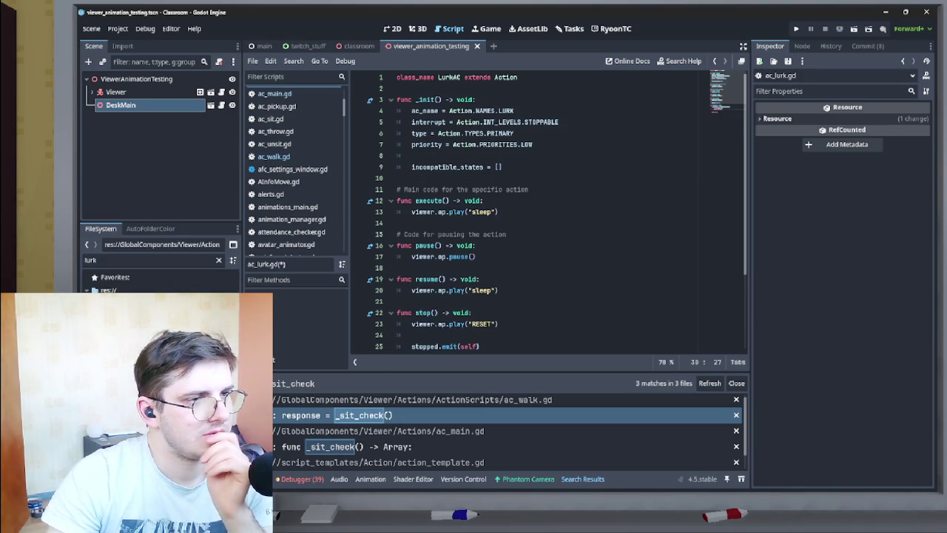
scroll(555, 210, up, 3)
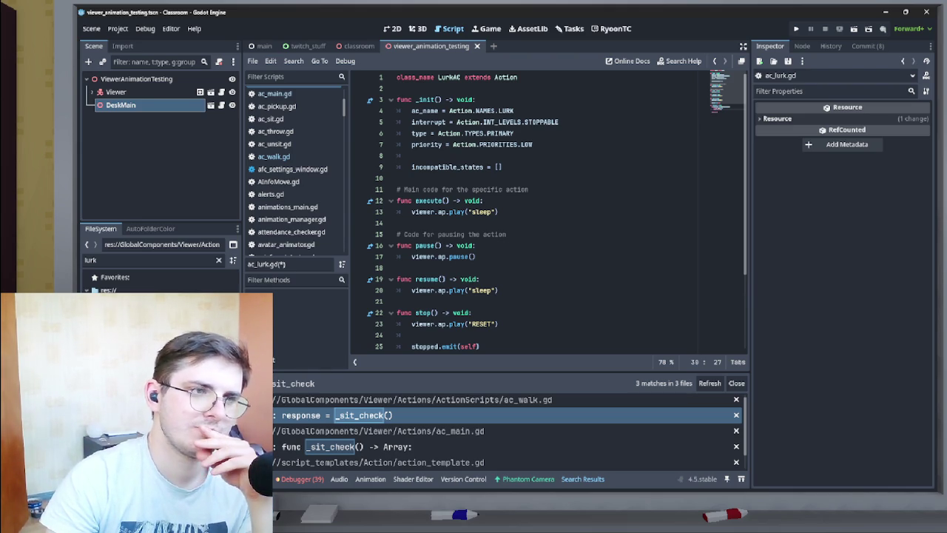
mouse_move(422, 213)
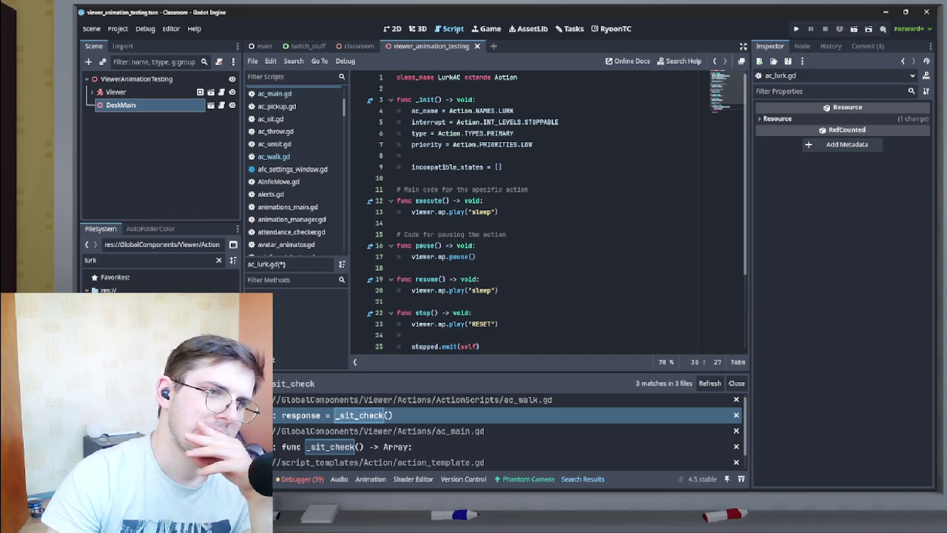
click(362, 415)
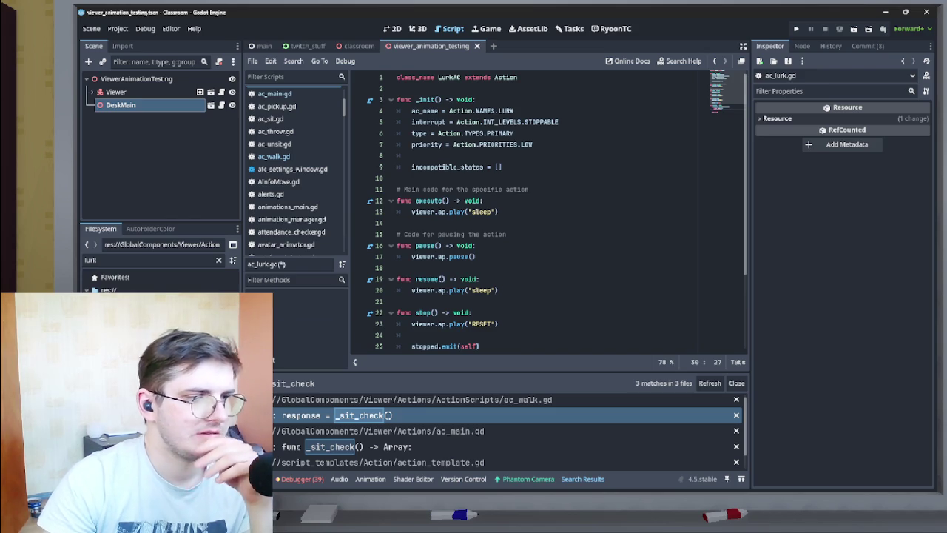
Copy ac_walk.gd's set_available(true, Action.TYPES.PRIMARY) line into the start of ac_lurk.gd's execute().
triple_click(510, 245)
key(ctrl+c)
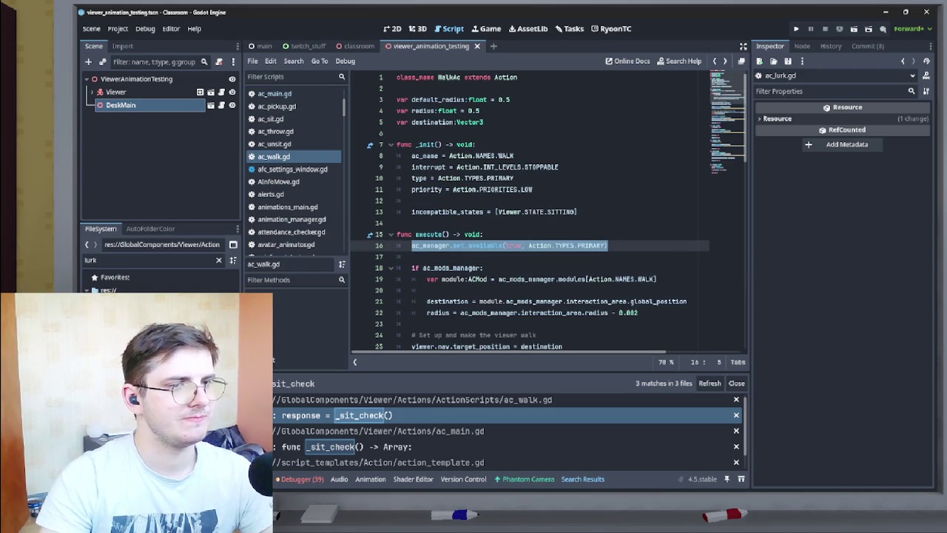
key(alt+Left)
click(484, 200)
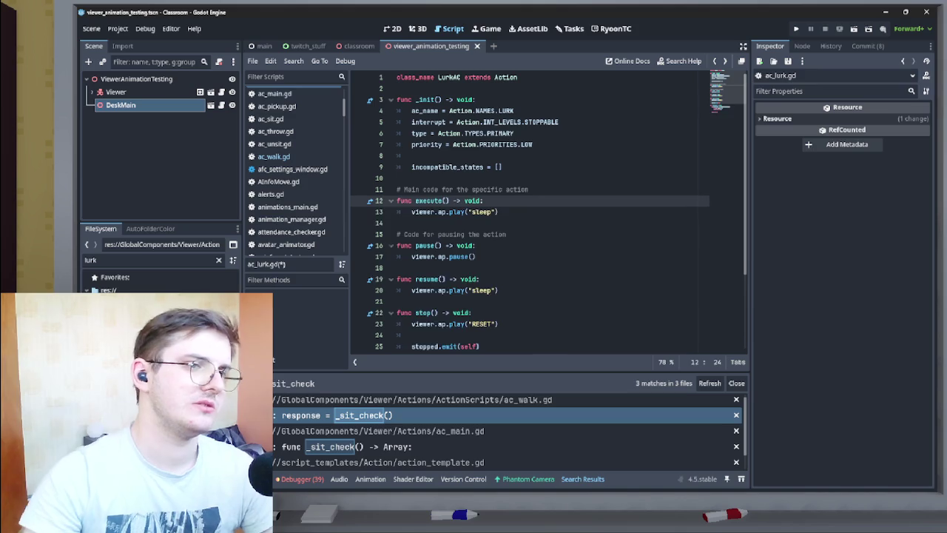
key(Return)
key(ctrl+v)
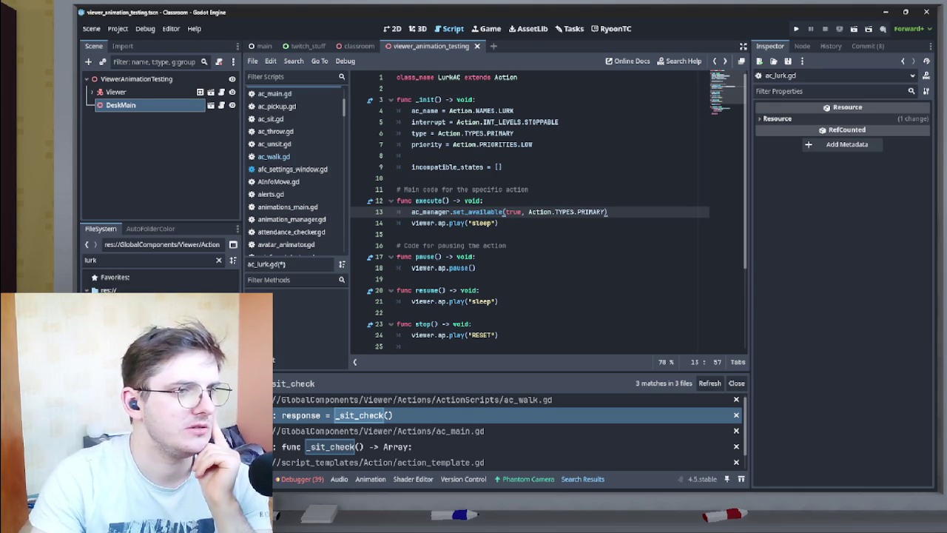
key(Down)
key(shift+Home)
key(shift+Home)
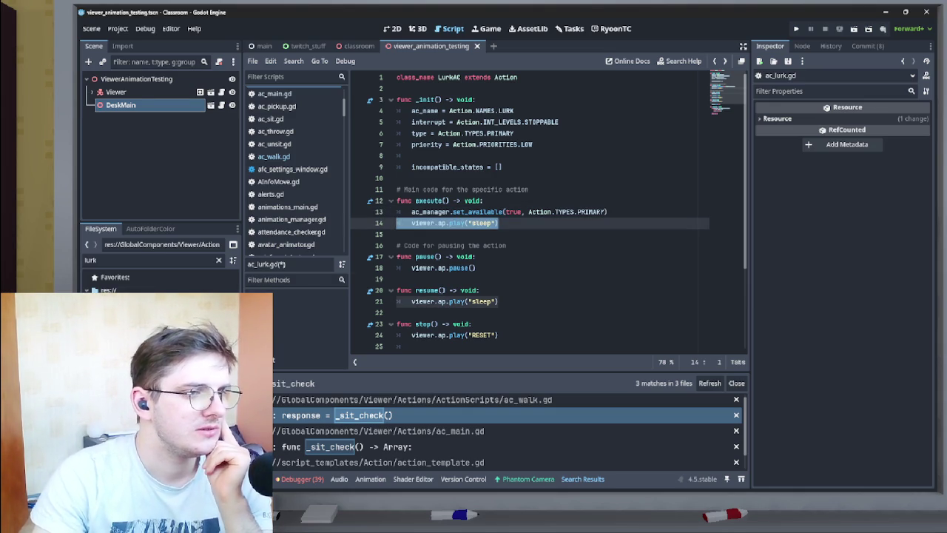
key(Down)
key(Down)
key(Down)
key(End)
key(shift+Home)
key(shift+Home)
key(Down)
key(Down)
key(Down)
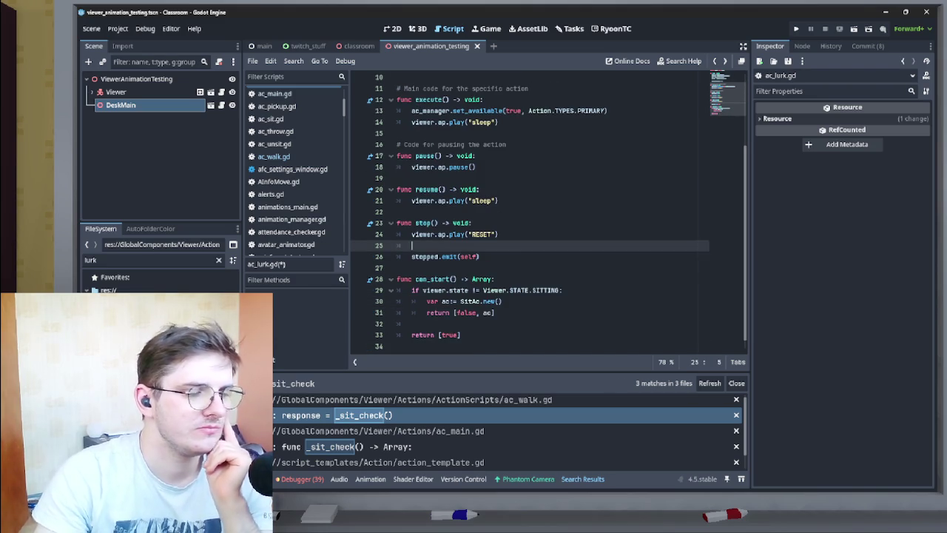
scroll(547, 211, up, 2)
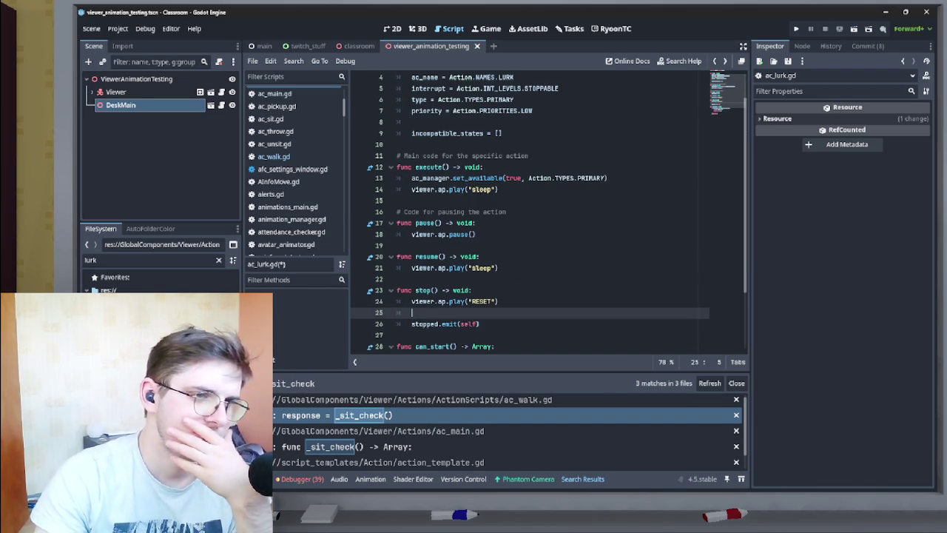
scroll(547, 211, up, 1)
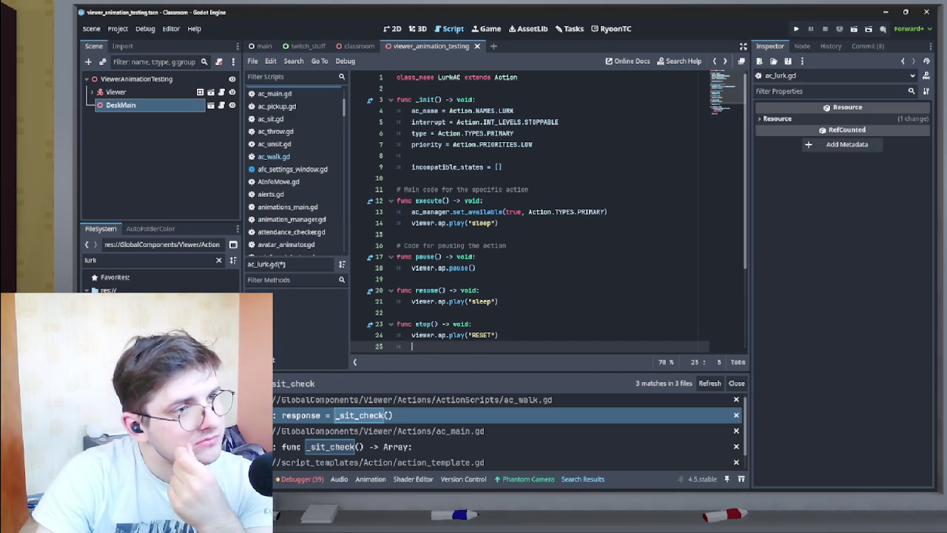
click(464, 99)
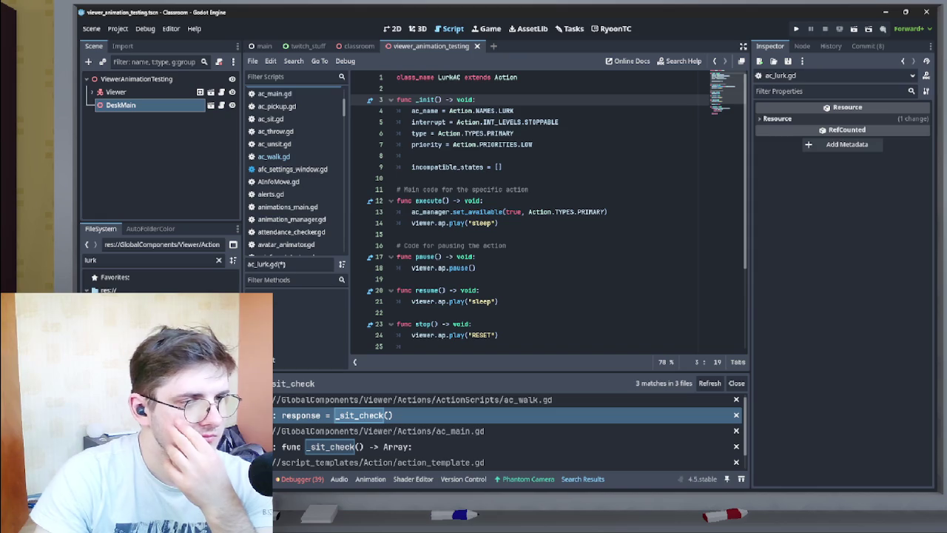
click(396, 88)
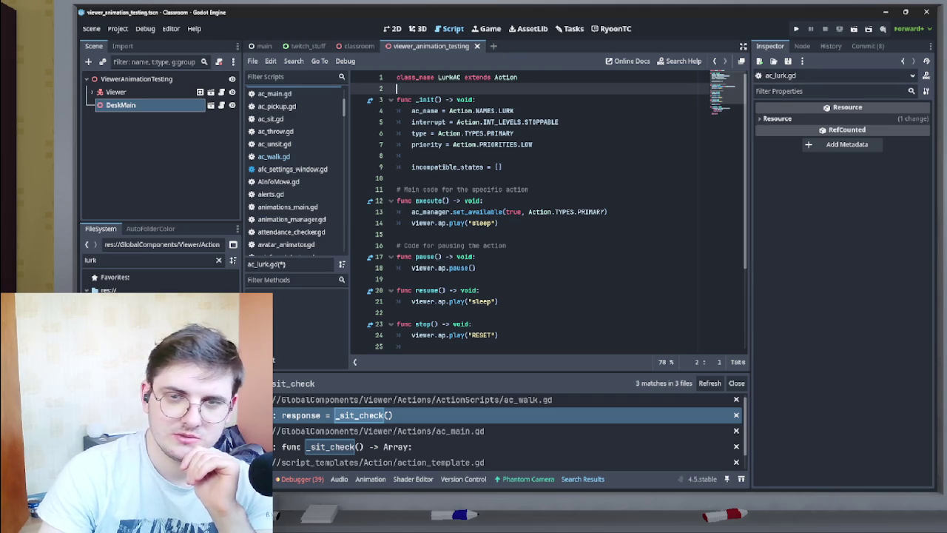
mouse_move(627, 481)
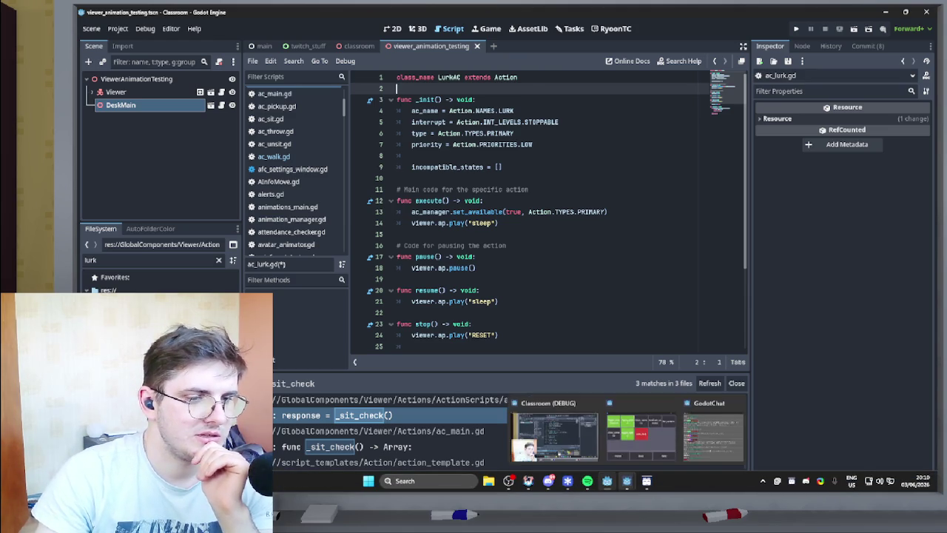
click(641, 436)
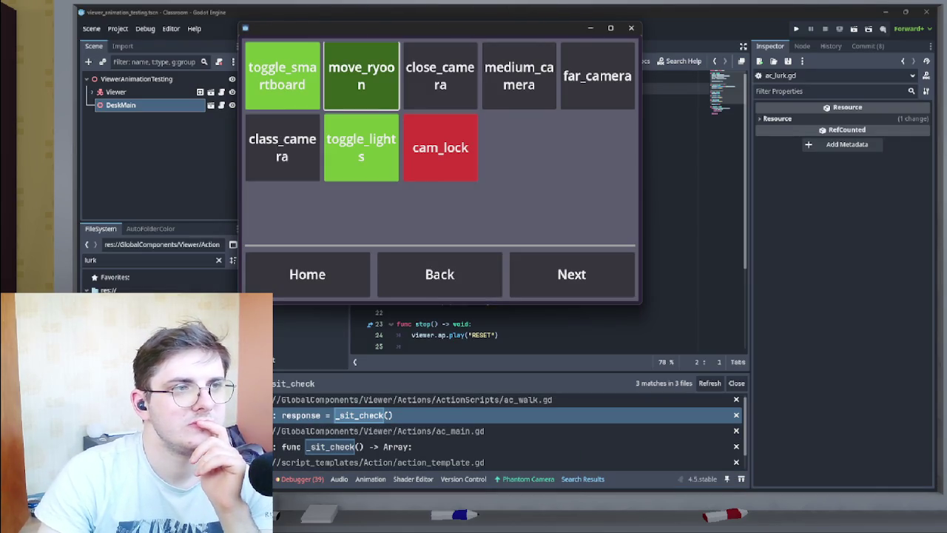
click(440, 75)
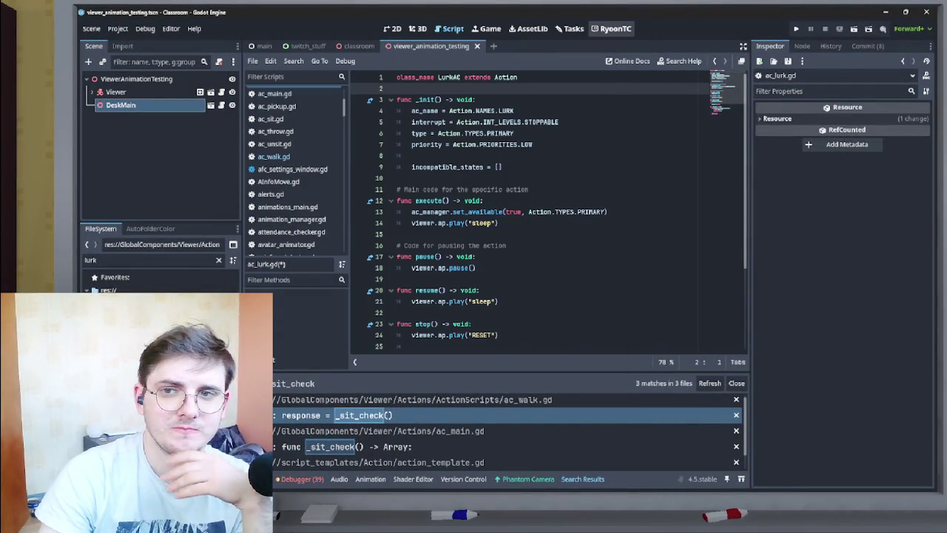
scroll(547, 214, down, 5)
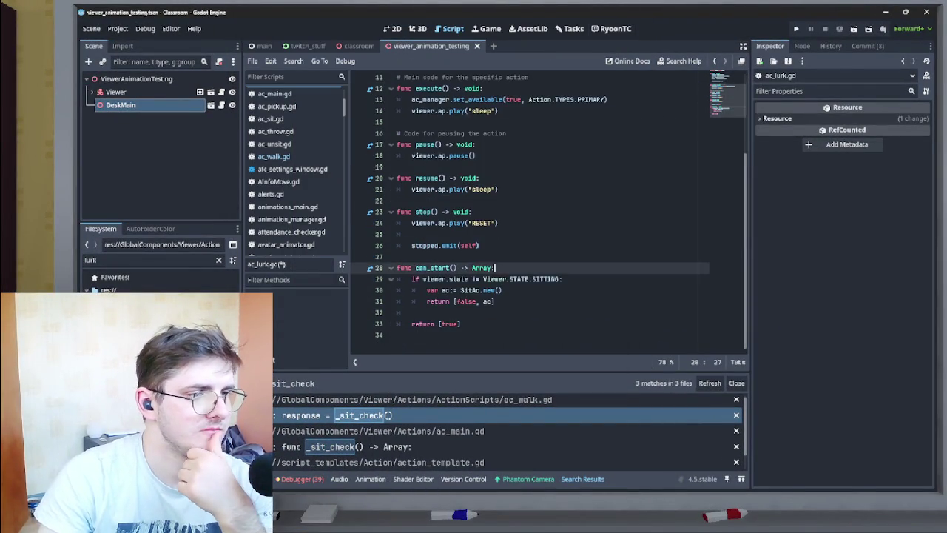
scroll(548, 214, up, 5)
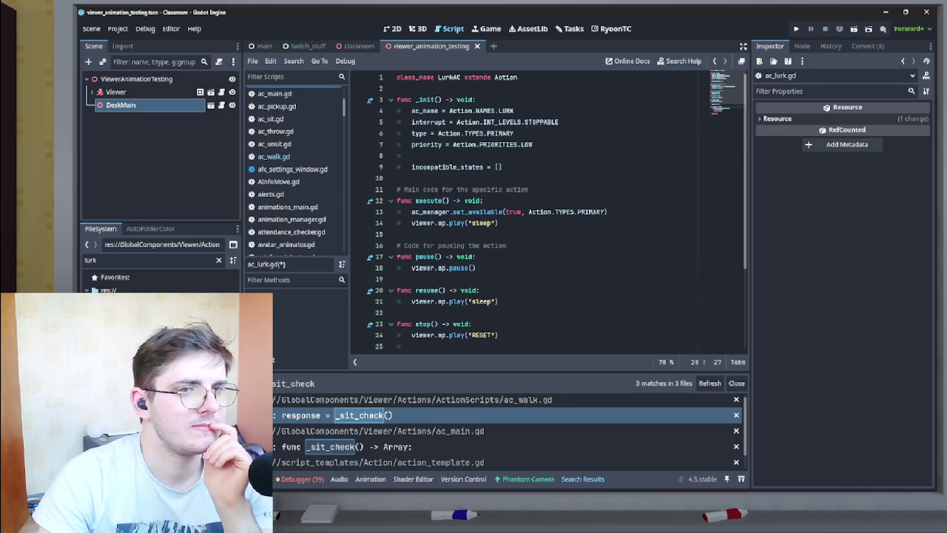
scroll(548, 215, down, 4)
scroll(547, 215, up, 4)
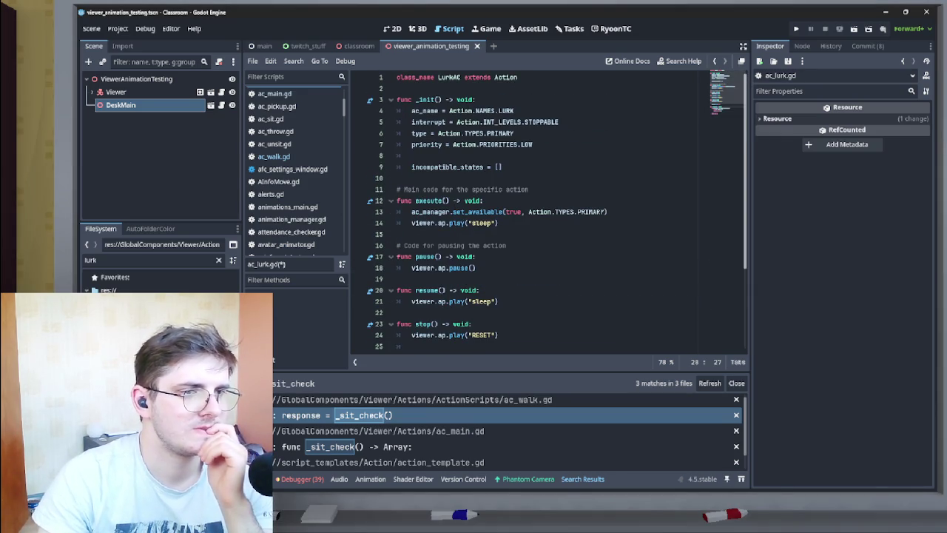
scroll(548, 215, down, 4)
scroll(547, 215, down, 1)
scroll(547, 214, up, 5)
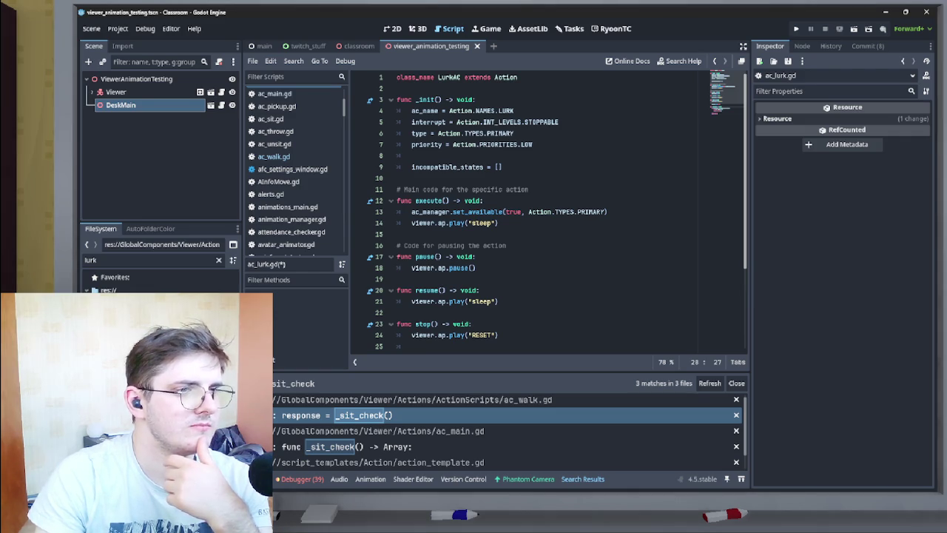
scroll(530, 210, down, 4)
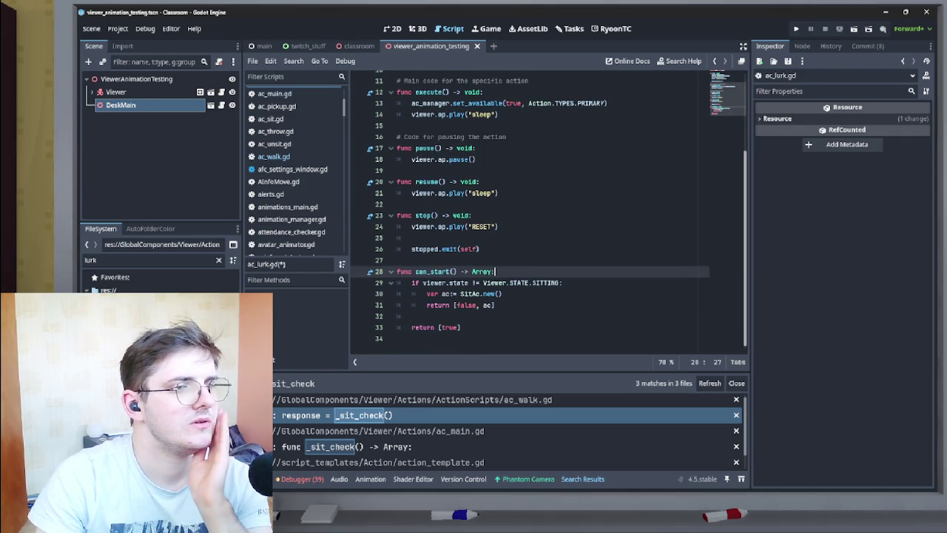
scroll(530, 210, up, 1)
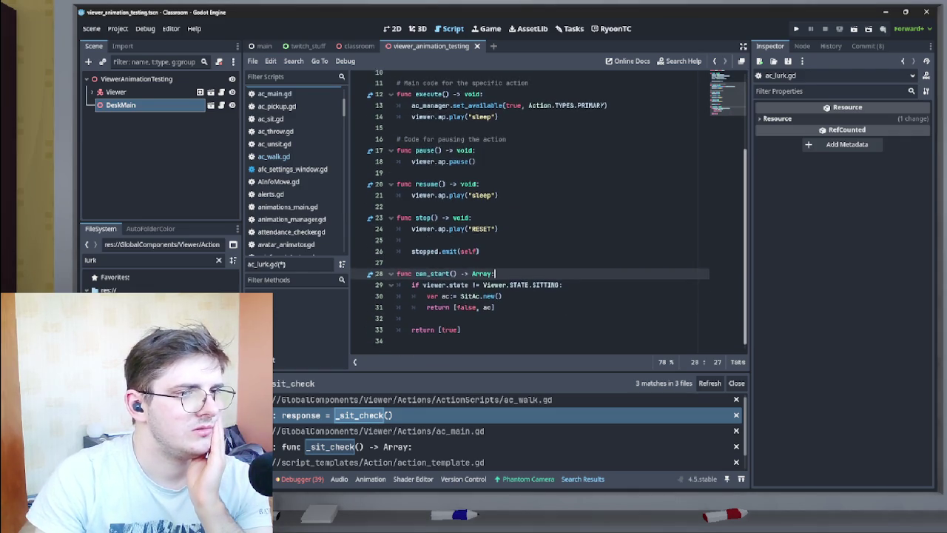
scroll(529, 209, up, 3)
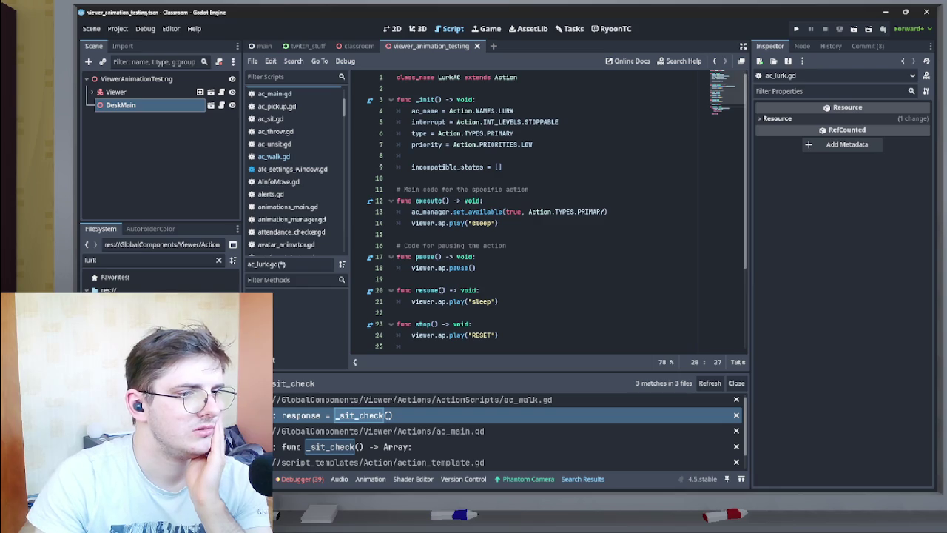
scroll(548, 209, down, 4)
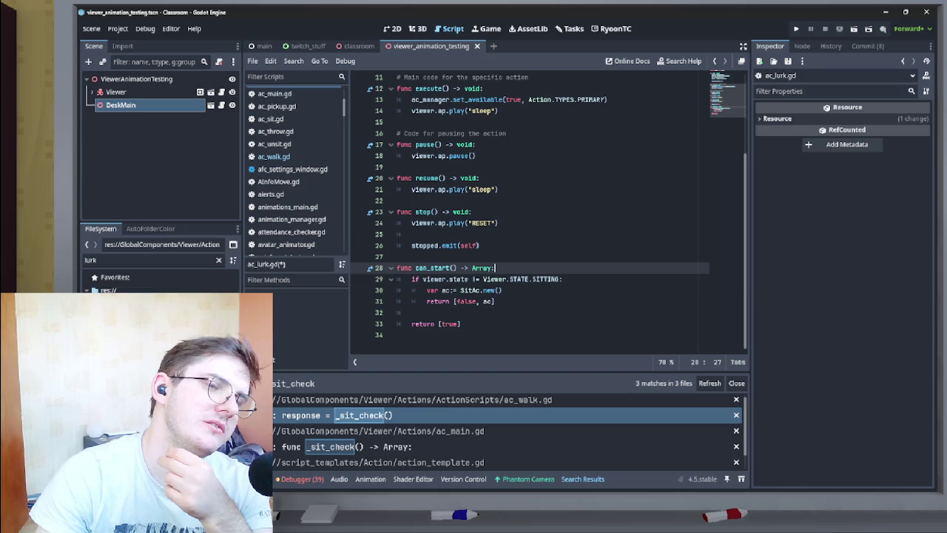
Change the animation played in stop() from 'RESET' to 'idle'.
drag(491, 222, 471, 223)
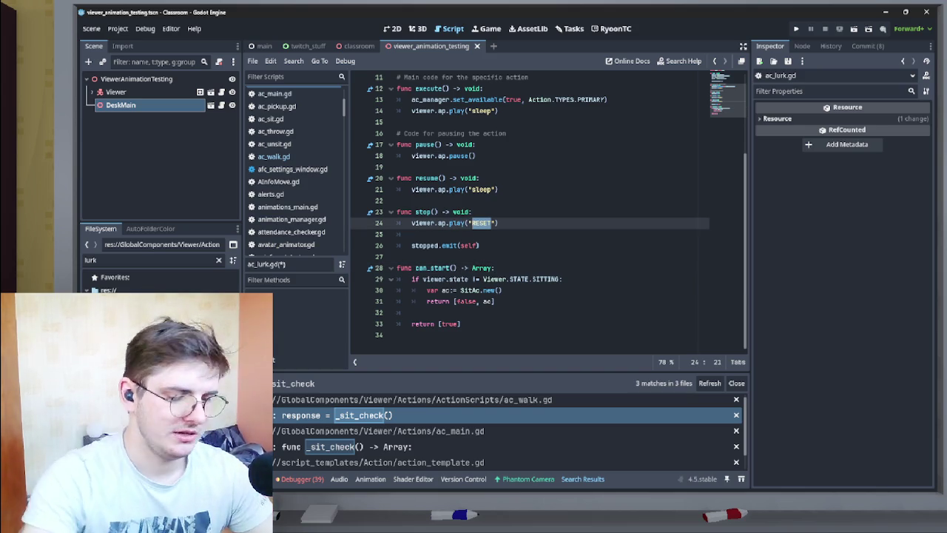
text(idle)
key(Up)
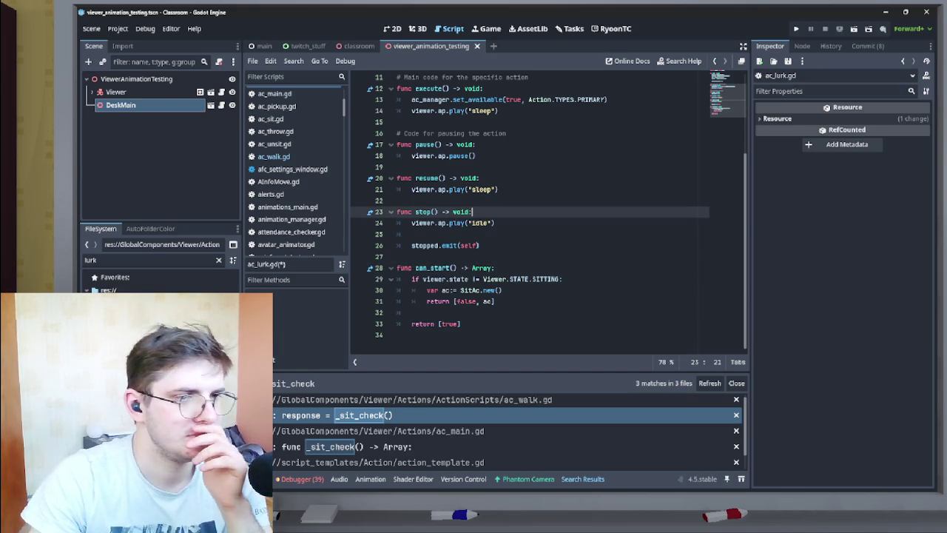
scroll(547, 211, up, 3)
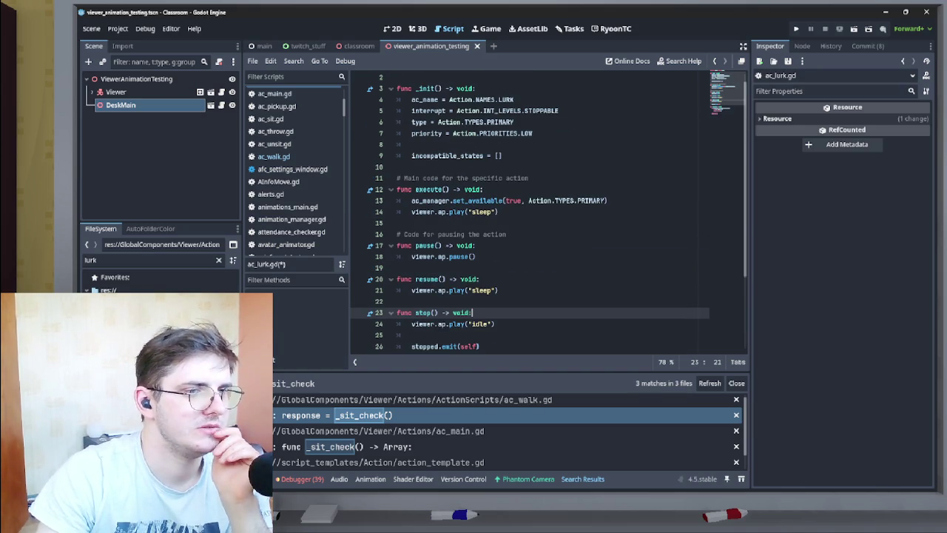
scroll(547, 211, down, 3)
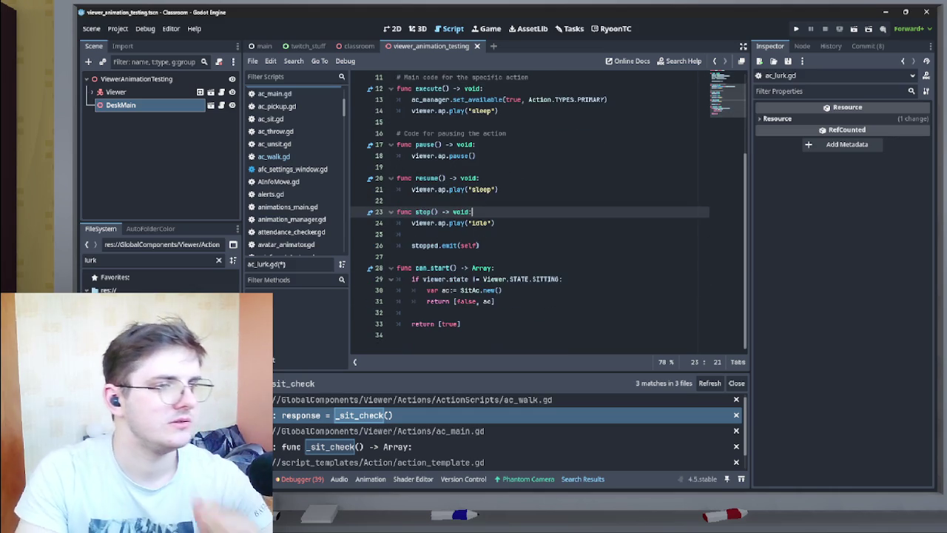
Replace execute()'s ap.play("sleep") call with an unfinished viewer.animation_tree. line.
double_click(458, 110)
drag(438, 110, 500, 111)
key(BackSpace)
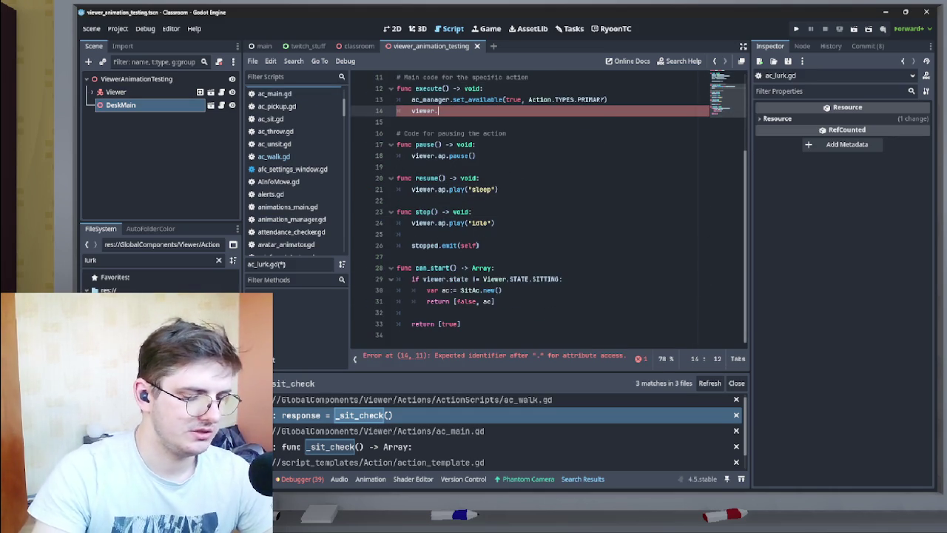
text(ani)
key(Return)
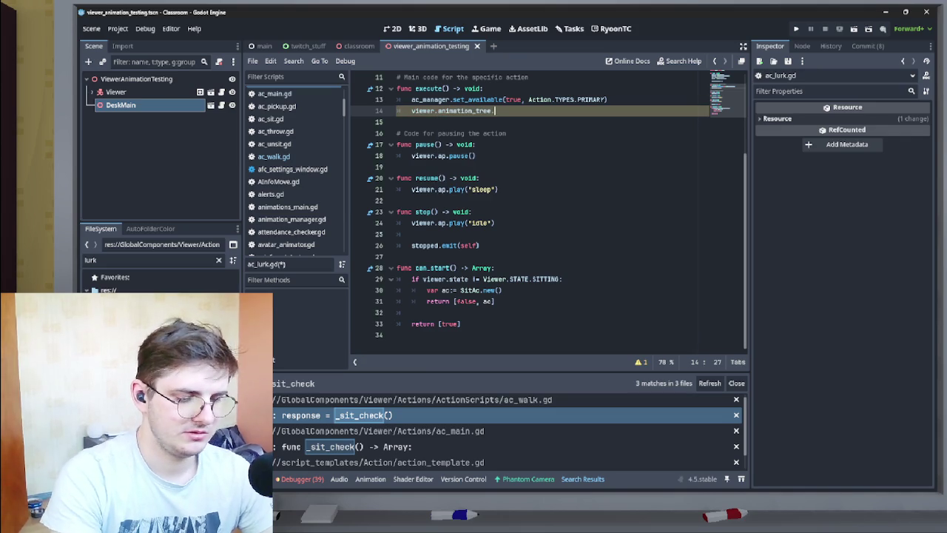
text(.)
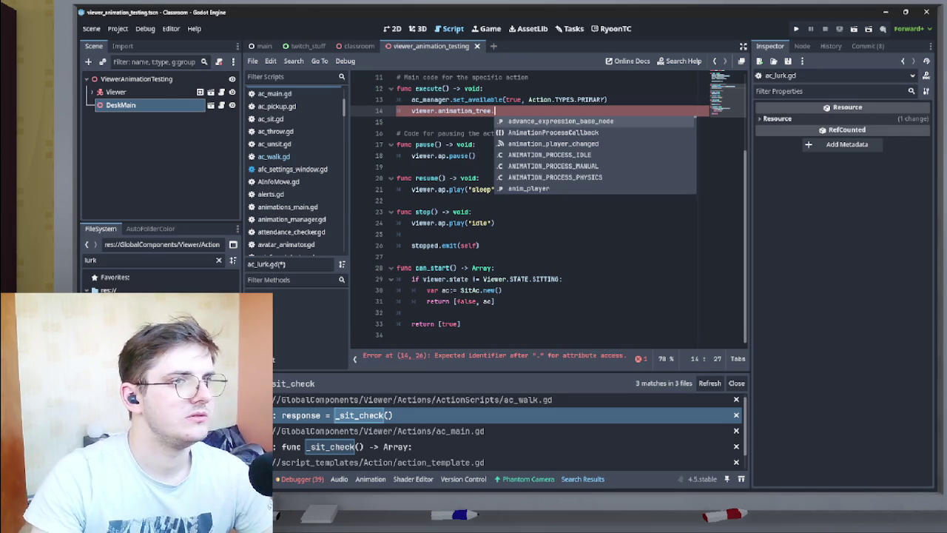
scroll(547, 215, up, 3)
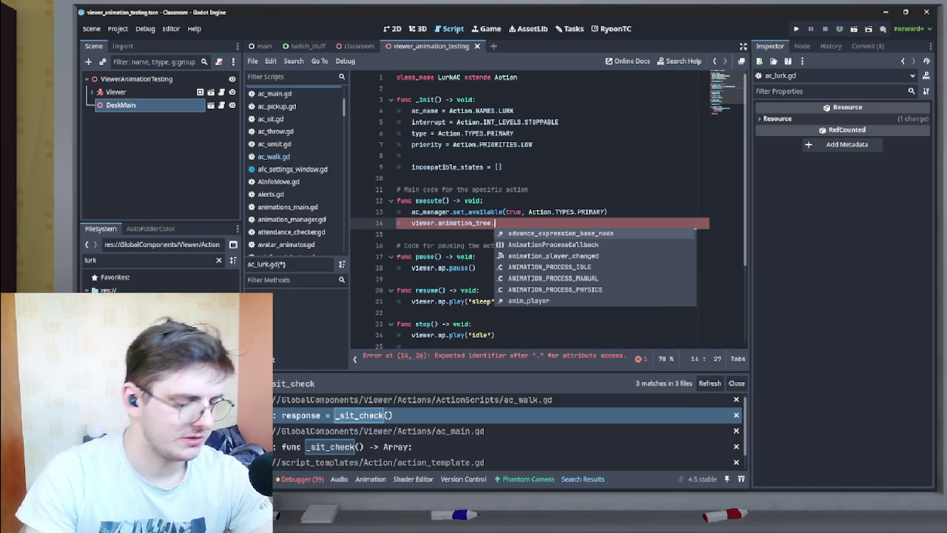
click(412, 155)
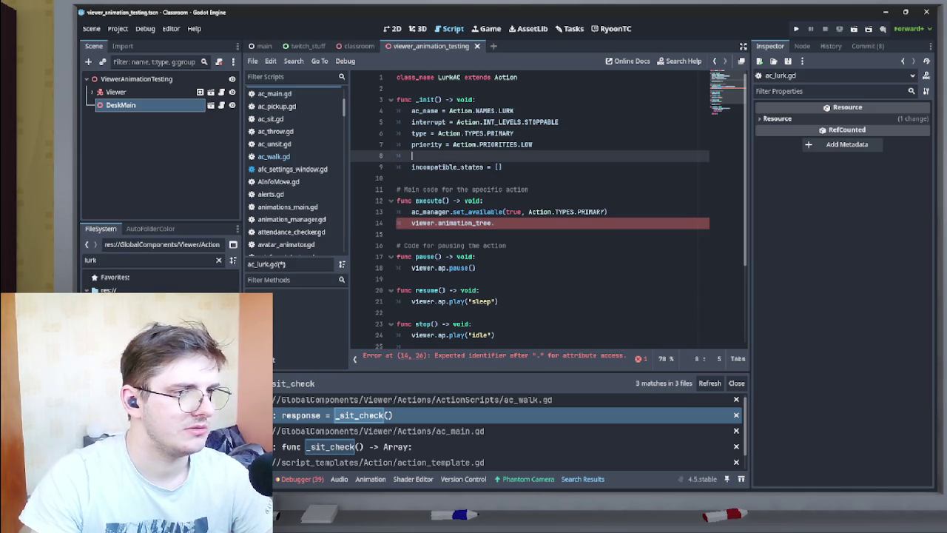
click(412, 268)
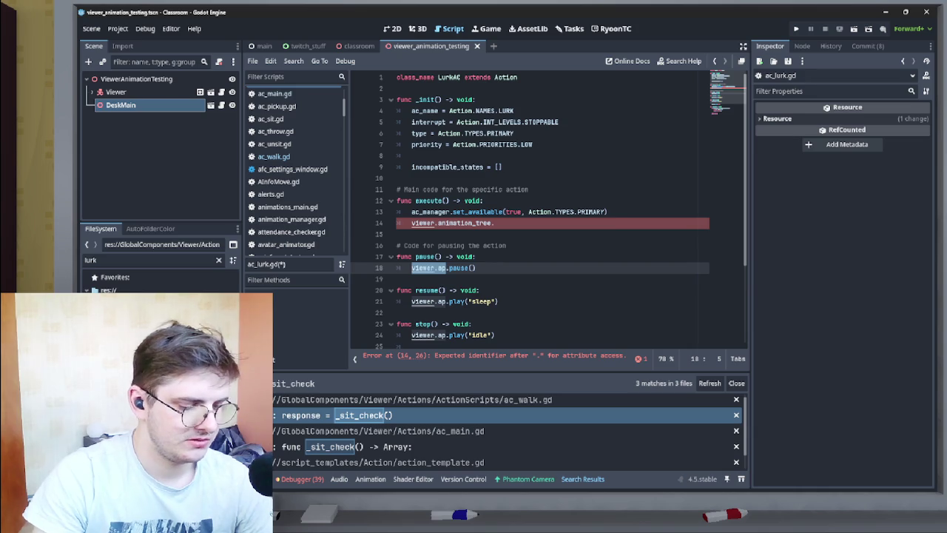
Search all files for viewer.ap and copy ac_unsit.gd's animation_tree.set transition request line.
key(ctrl+shift+f)
key(Return)
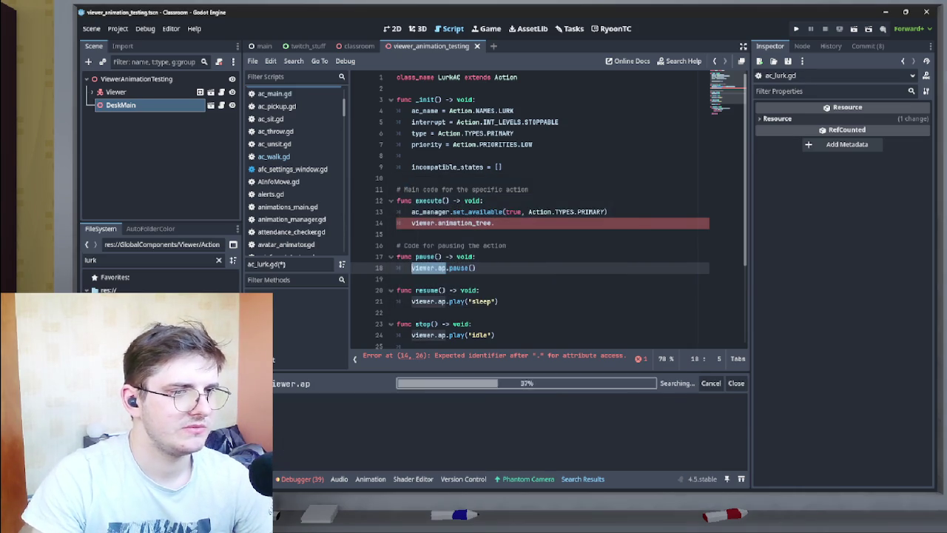
scroll(510, 429, down, 5)
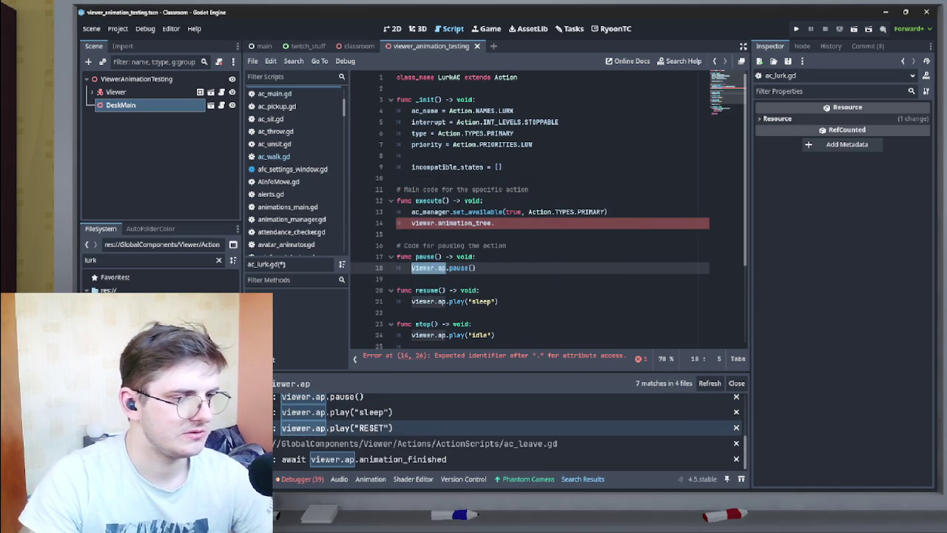
scroll(511, 429, up, 5)
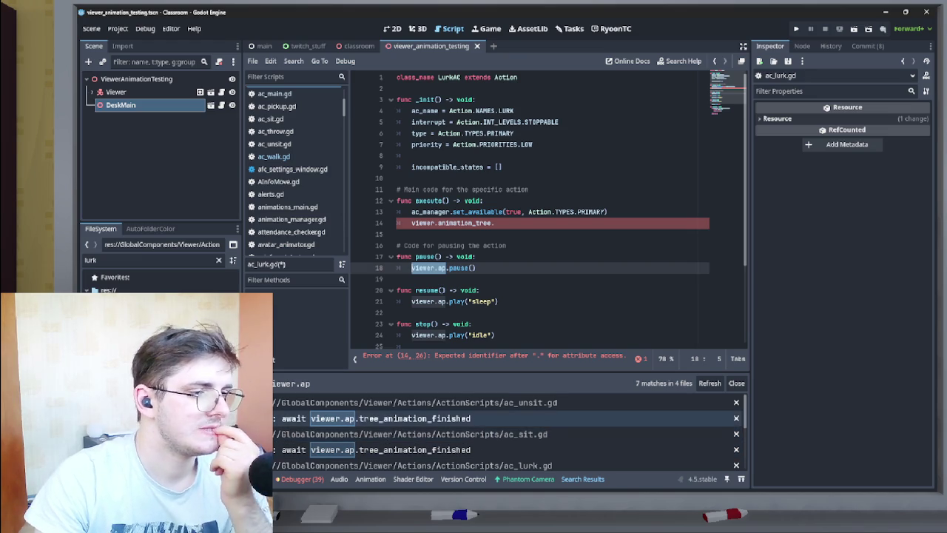
scroll(510, 433, down, 2)
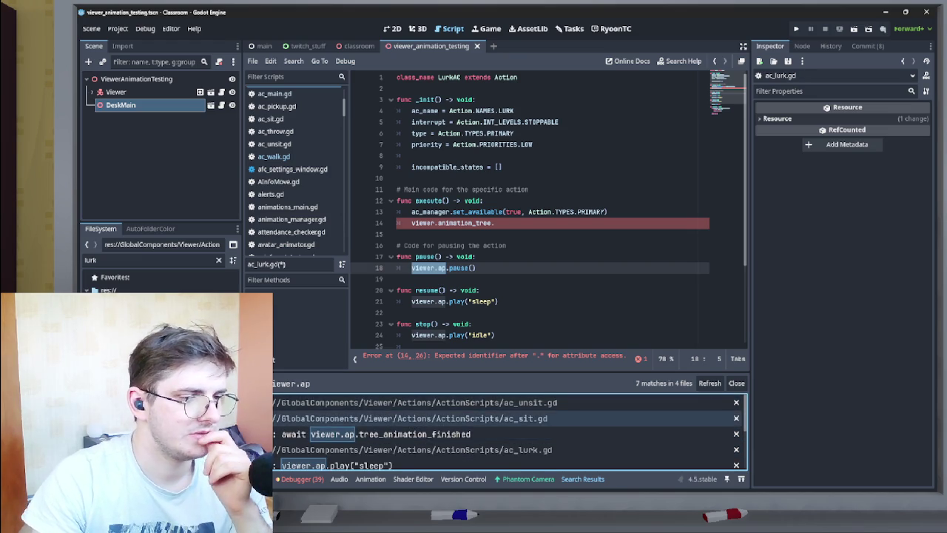
scroll(511, 433, up, 2)
click(444, 418)
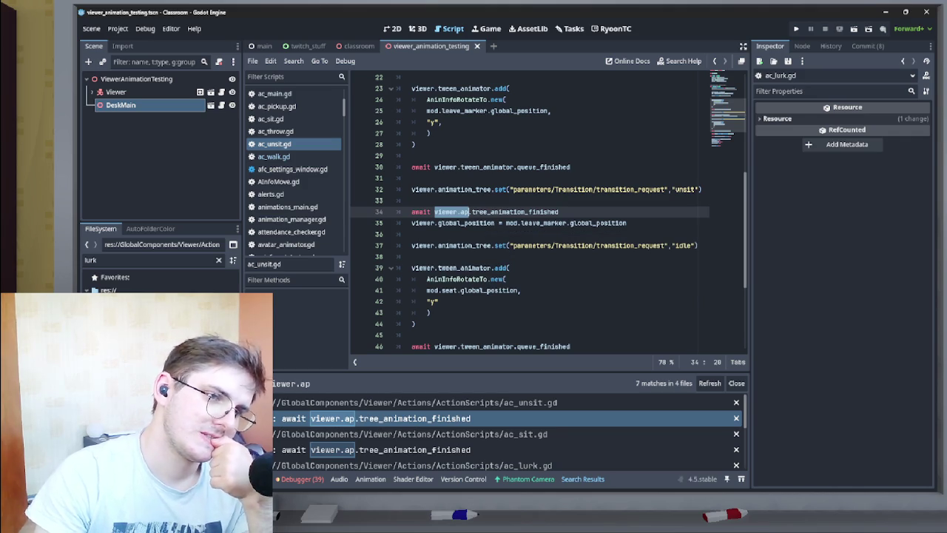
drag(411, 190, 703, 189)
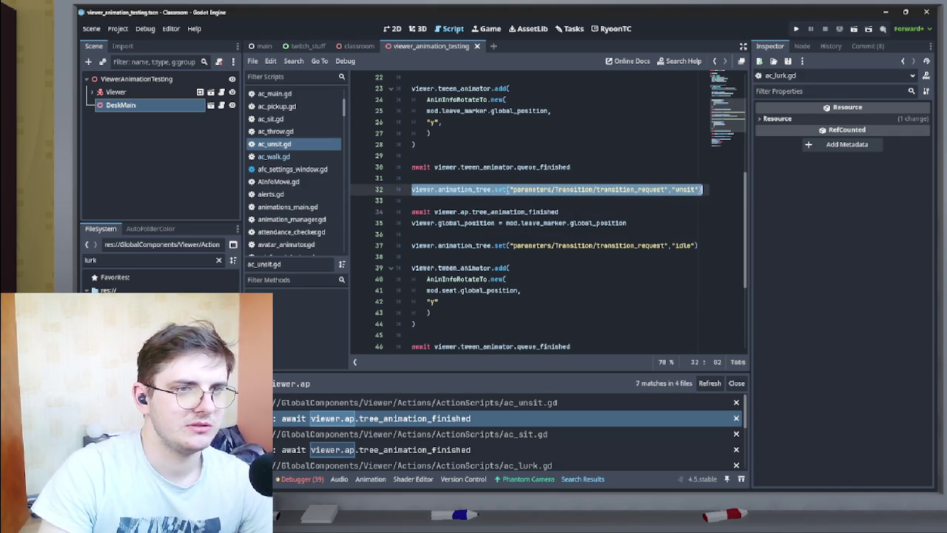
click(620, 189)
triple_click(556, 189)
click(620, 190)
triple_click(557, 189)
key(ctrl+c)
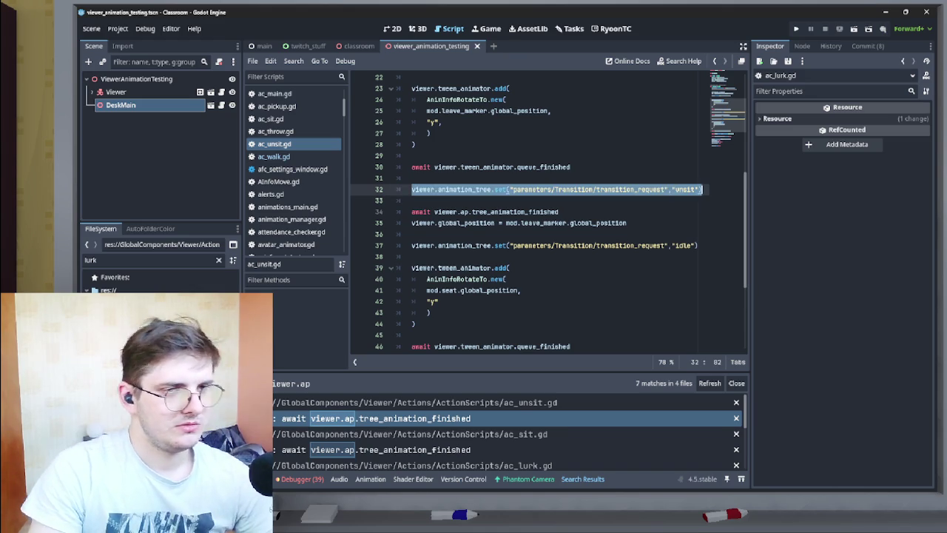
click(376, 418)
Paste the transition request over line 14 in ac_lurk.gd, changing 'unsit' to 'lurk'.
key(alt+Left)
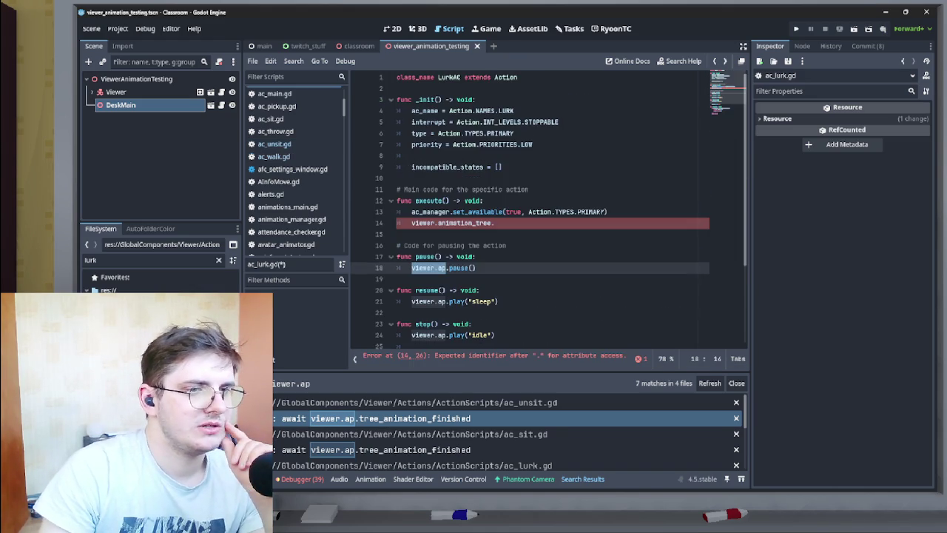
triple_click(452, 223)
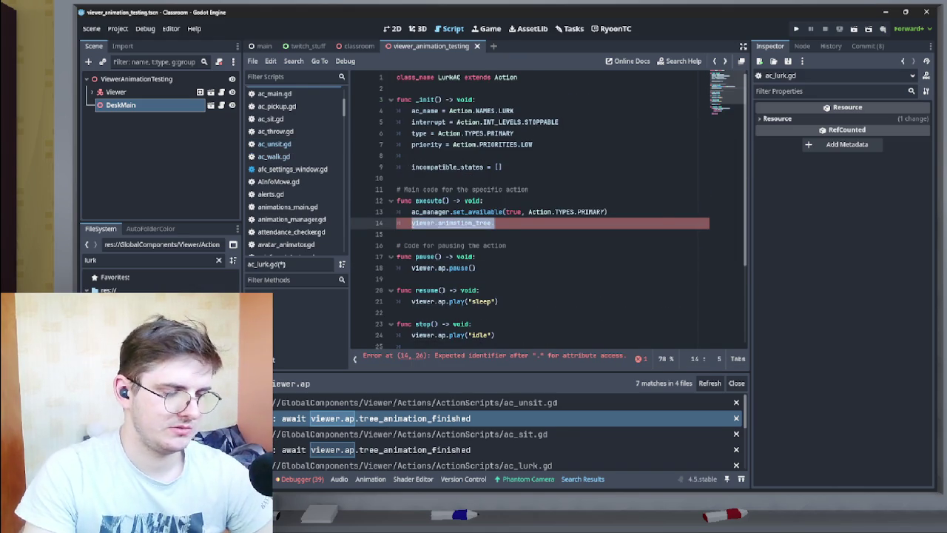
key(ctrl+v)
key(Left)
key(Left)
key(ctrl+shift+Left)
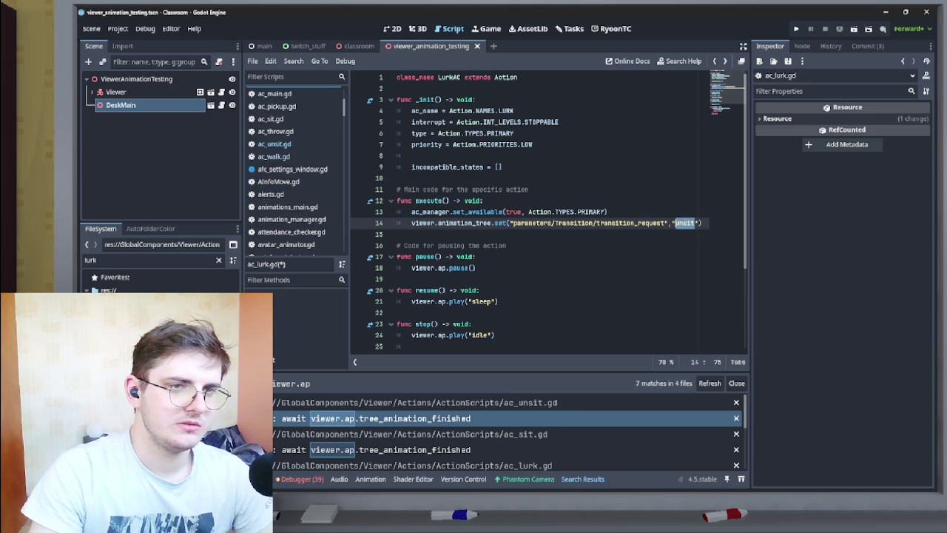
text(lurk)
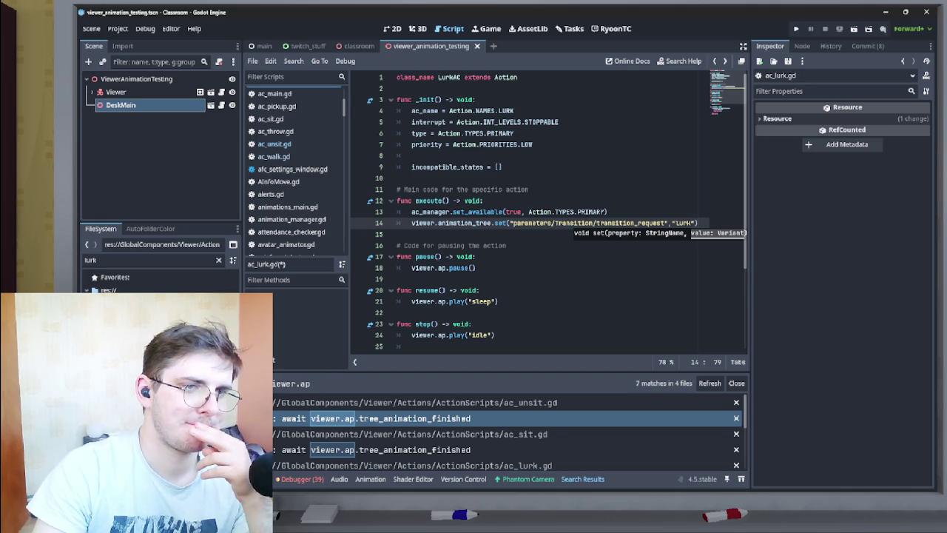
click(623, 222)
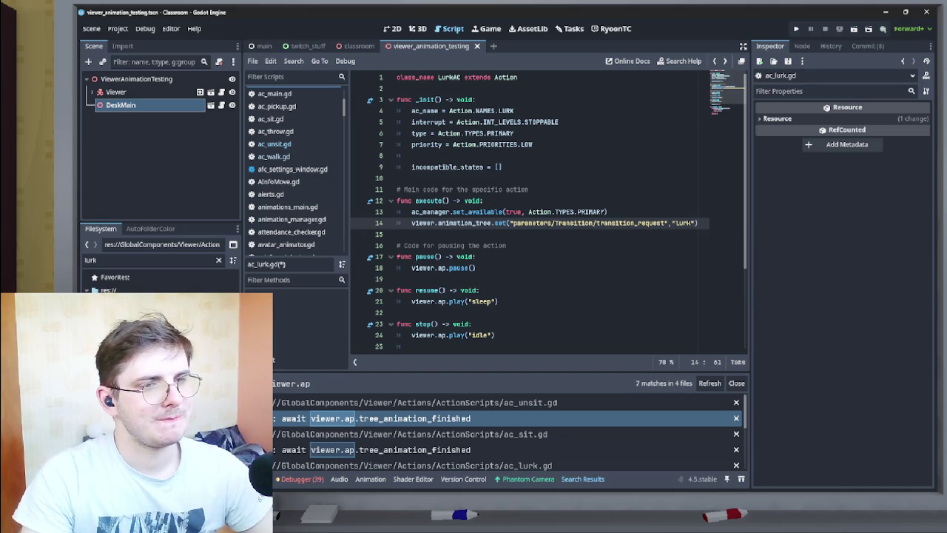
click(115, 92)
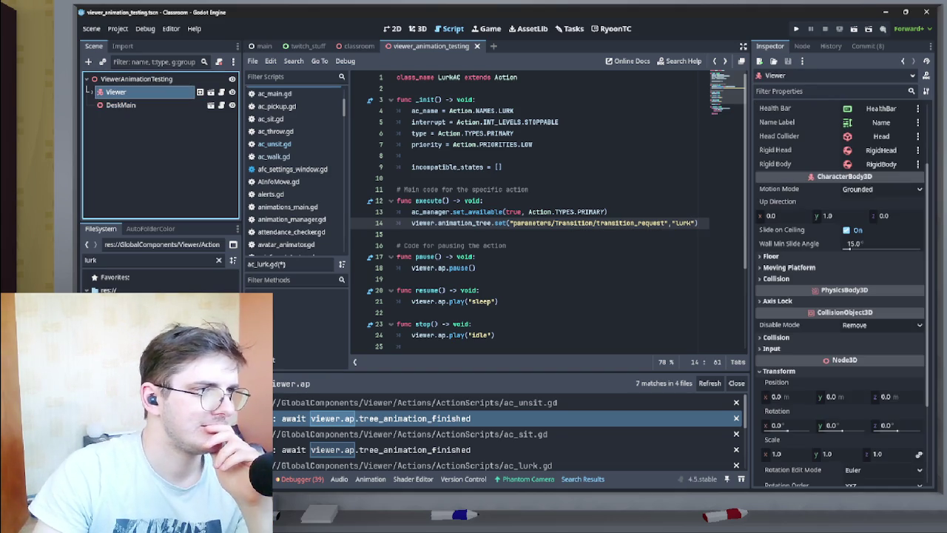
Paste line 14's transition request over viewer.ap.play("idle") on line 24, using 'idle' instead of 'lurk'.
key(Right)
scroll(161, 144, down, 3)
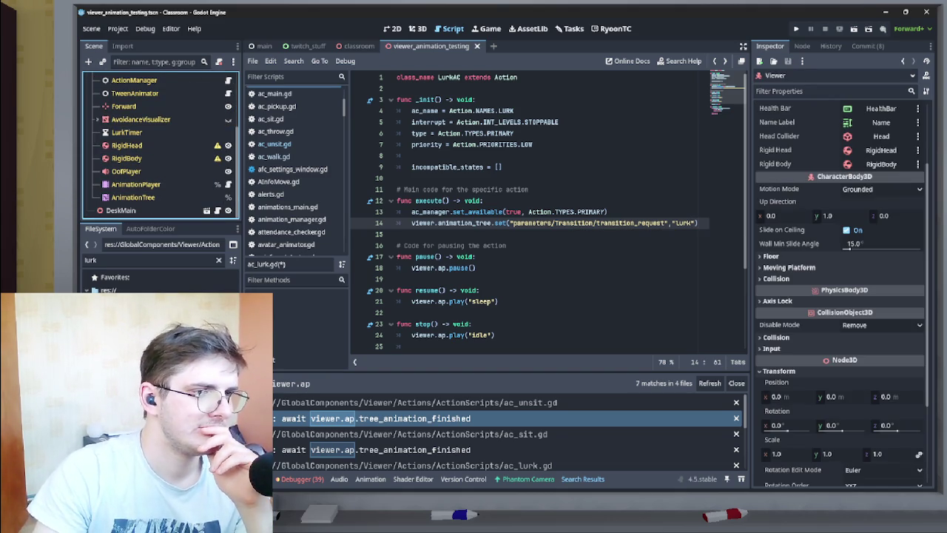
click(477, 268)
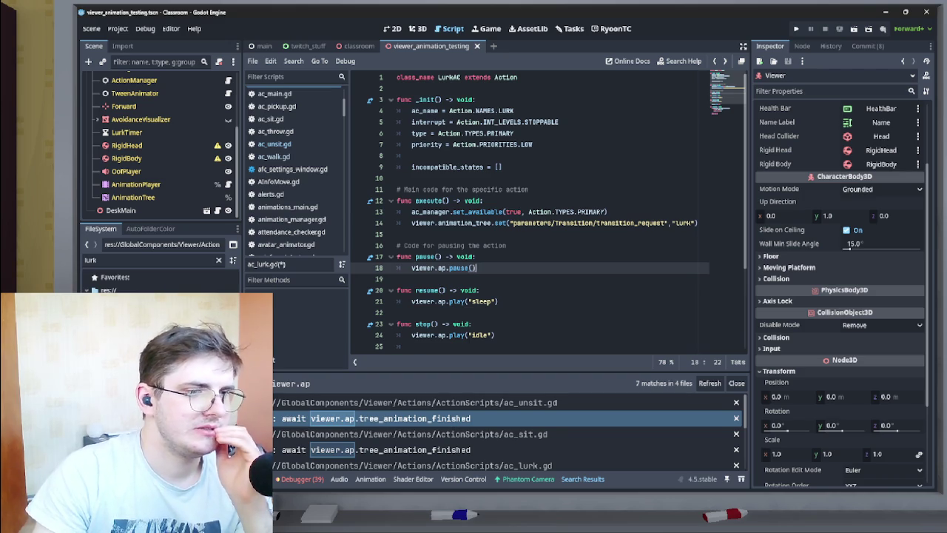
scroll(547, 212, down, 3)
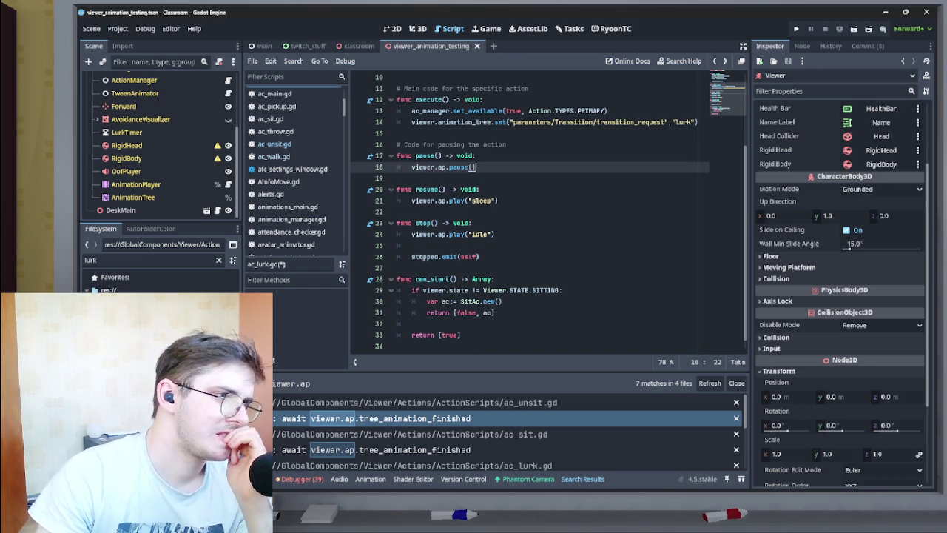
drag(417, 122, 699, 122)
click(411, 122)
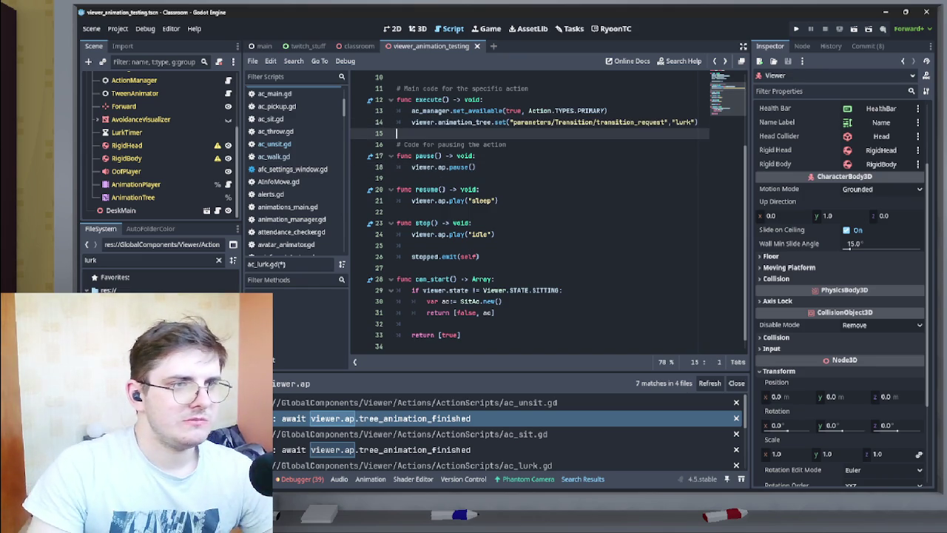
drag(412, 122, 698, 122)
key(ctrl+c)
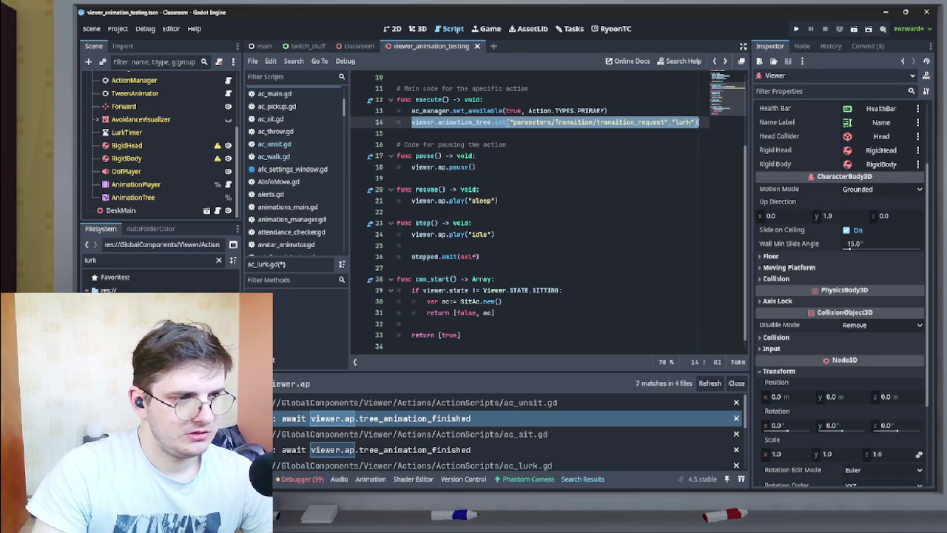
drag(495, 233, 411, 234)
key(ctrl+v)
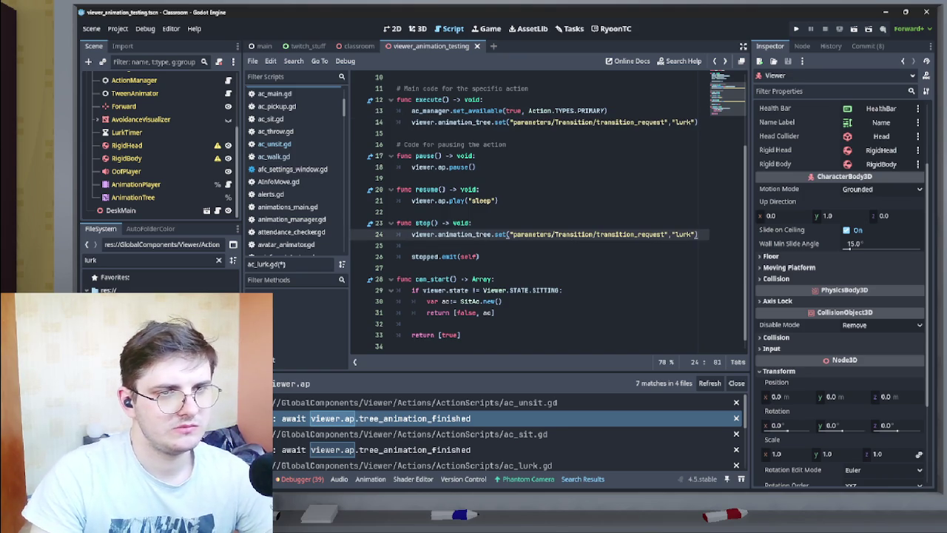
drag(691, 234, 675, 234)
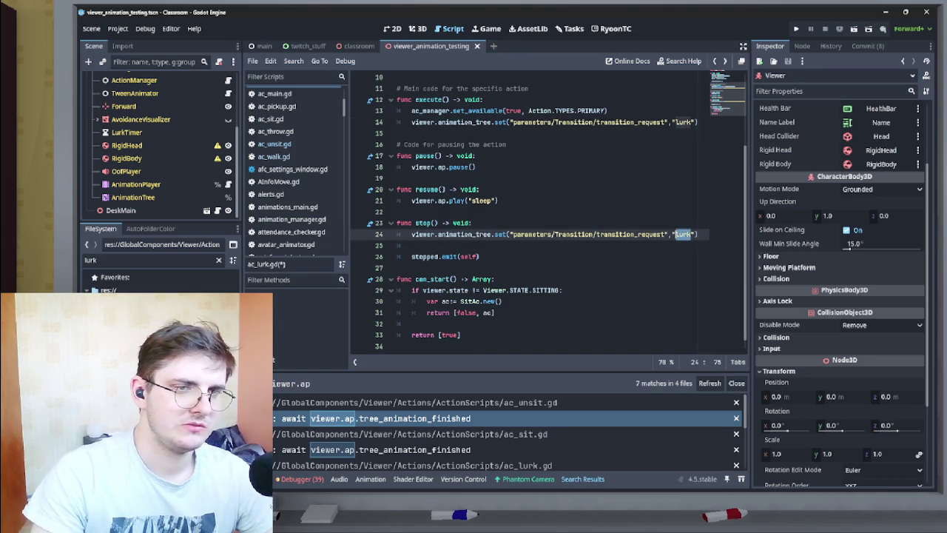
text(idle)
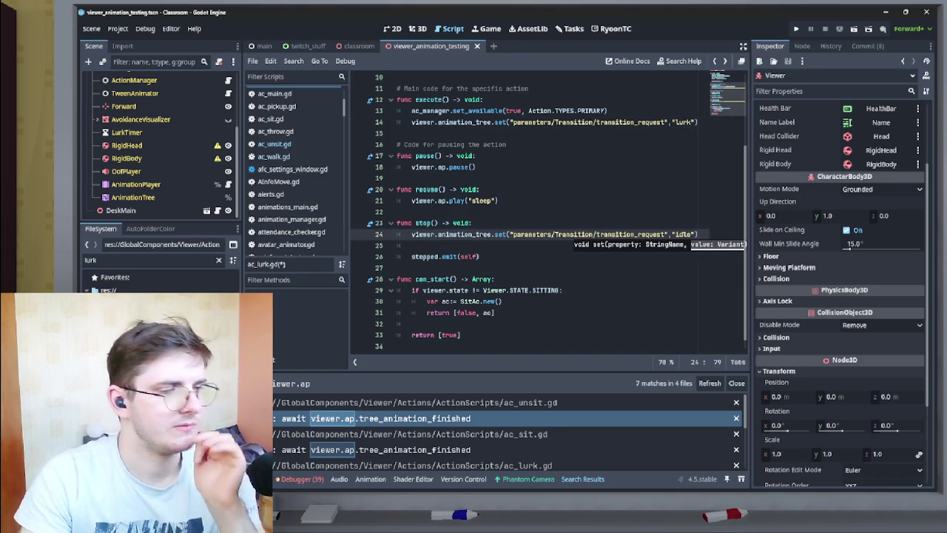
Select the AnimationTree node and pan around its blend tree to inspect the Transition node's RESET, idle, loop and walk inputs.
click(133, 197)
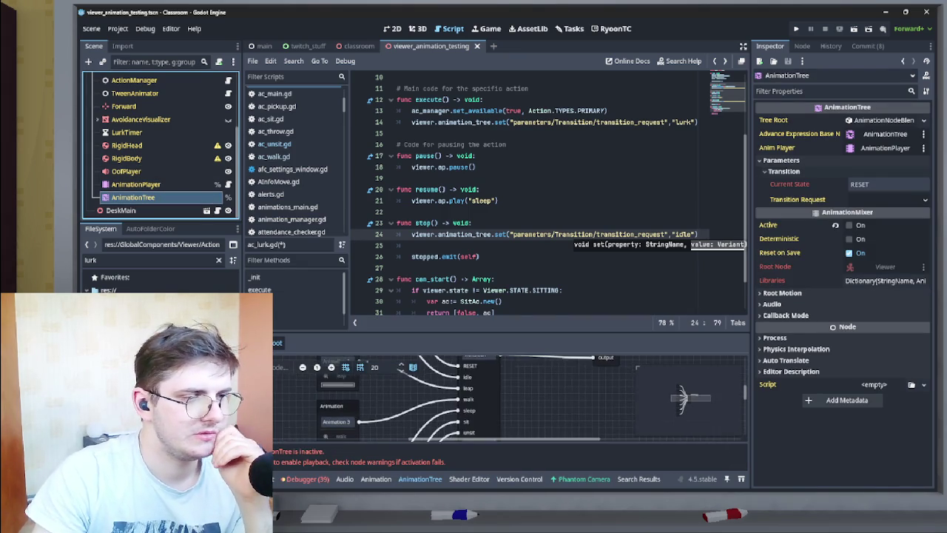
scroll(511, 399, up, 2)
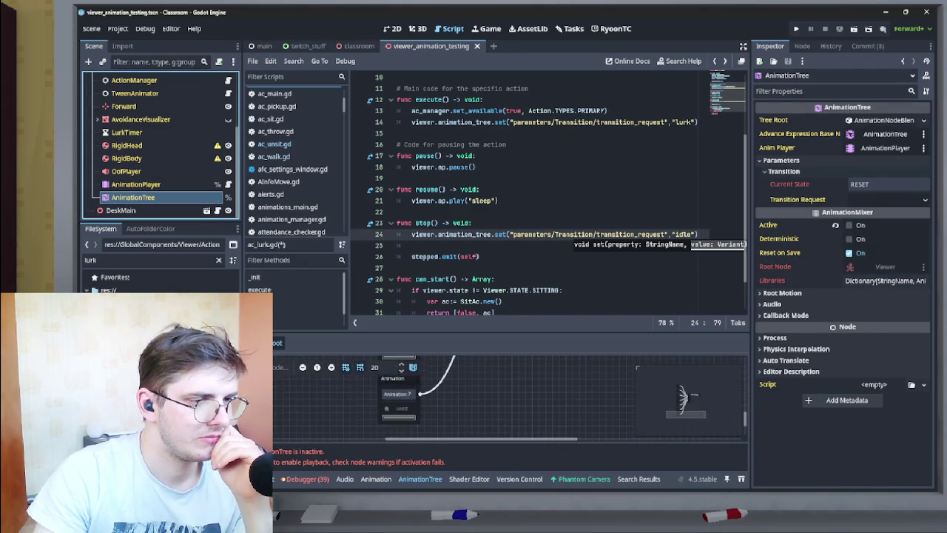
scroll(510, 400, up, 4)
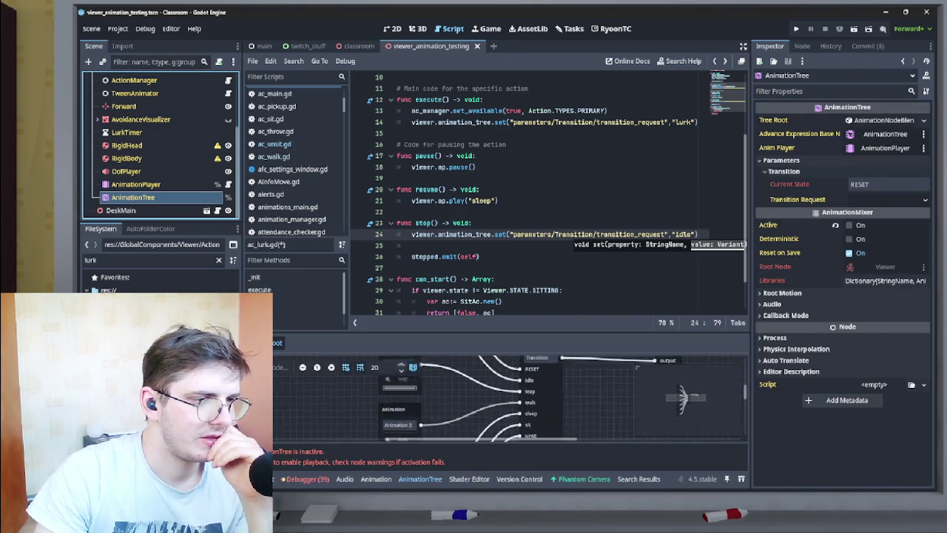
scroll(683, 398, up, 4)
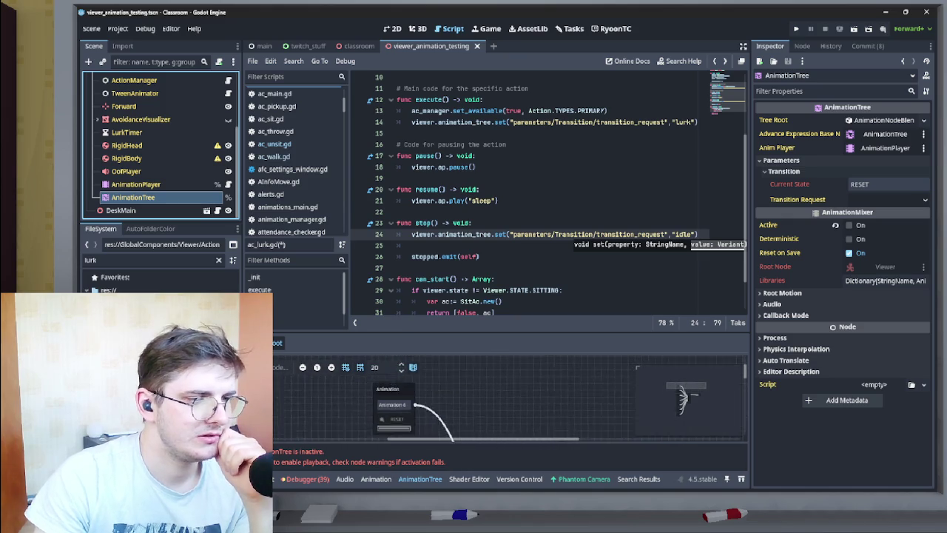
scroll(683, 400, down, 4)
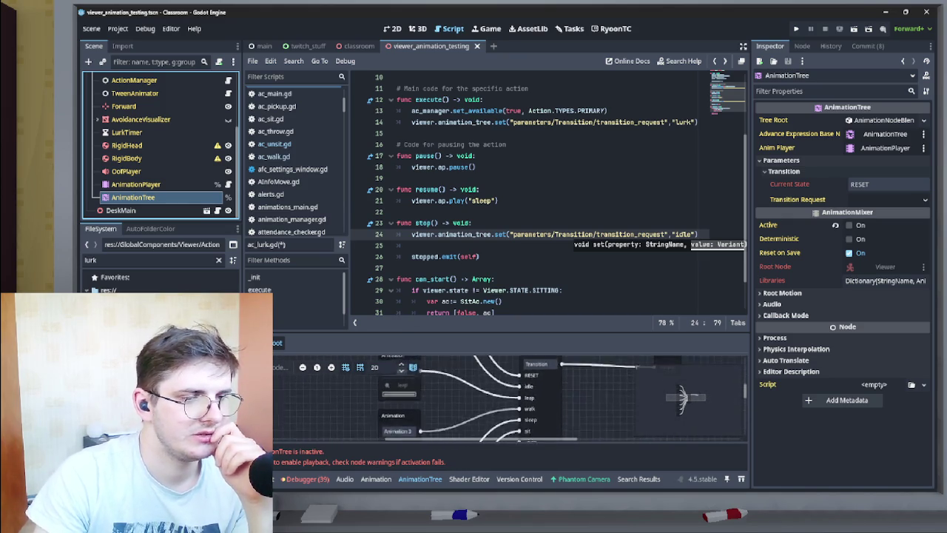
scroll(682, 399, right, 3)
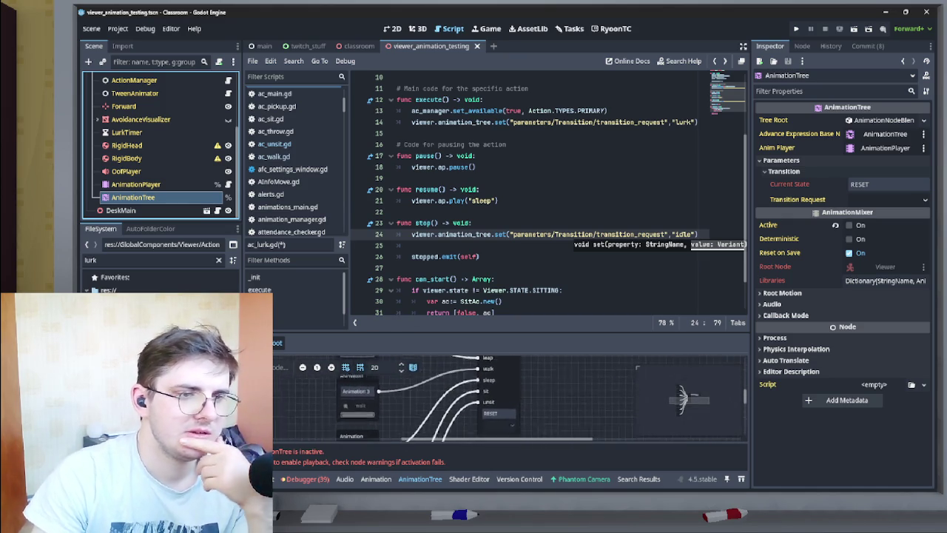
scroll(682, 399, up, 2)
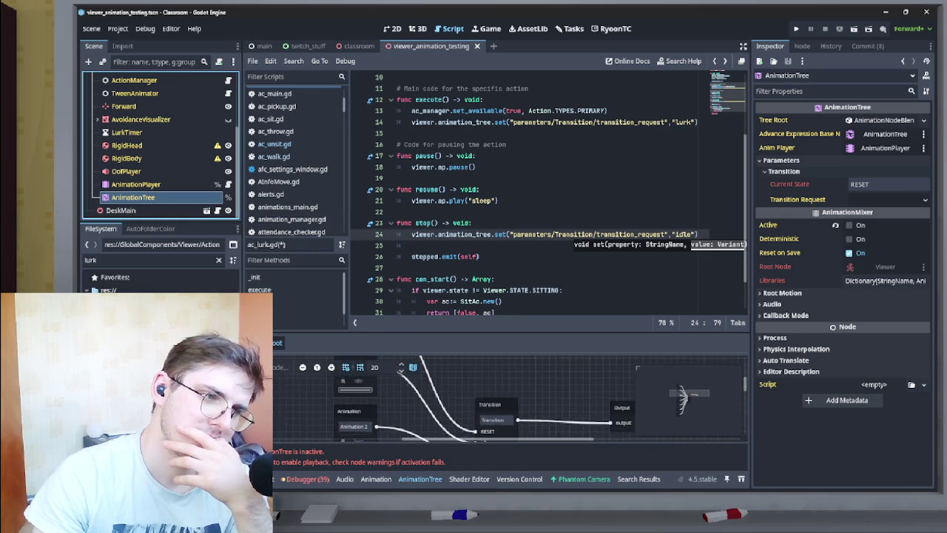
scroll(682, 397, left, 3)
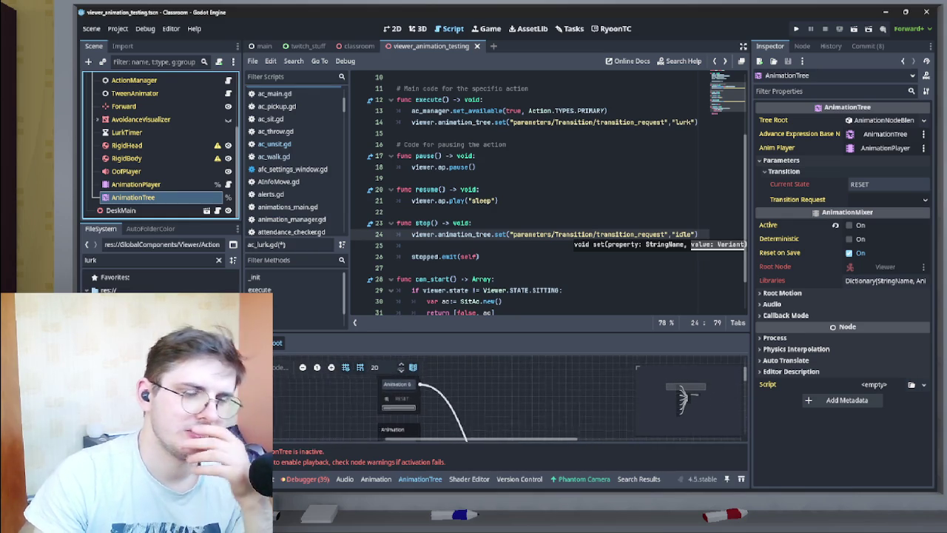
scroll(682, 400, right, 3)
scroll(682, 400, left, 3)
scroll(682, 397, right, 3)
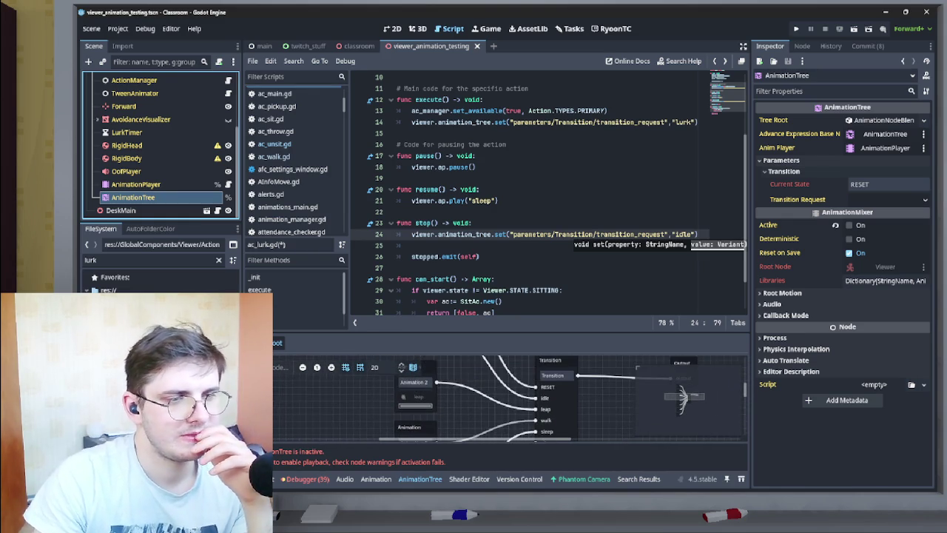
scroll(682, 400, up, 3)
scroll(682, 397, down, 3)
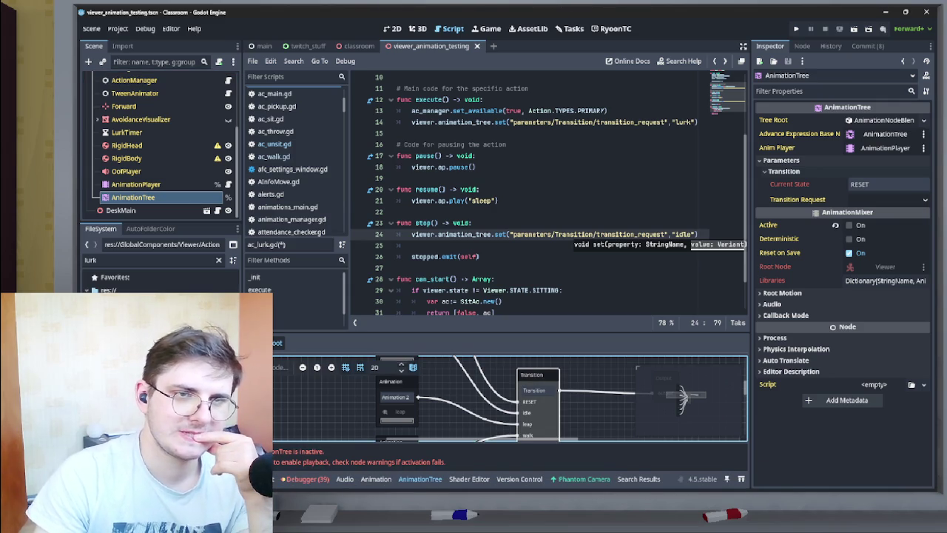
scroll(682, 397, down, 4)
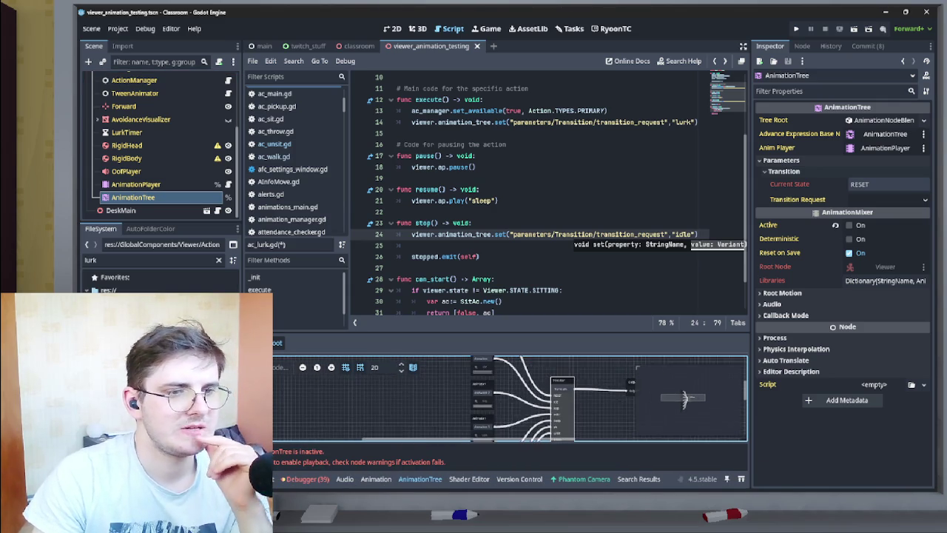
scroll(684, 397, down, 2)
scroll(685, 397, up, 4)
scroll(684, 398, down, 3)
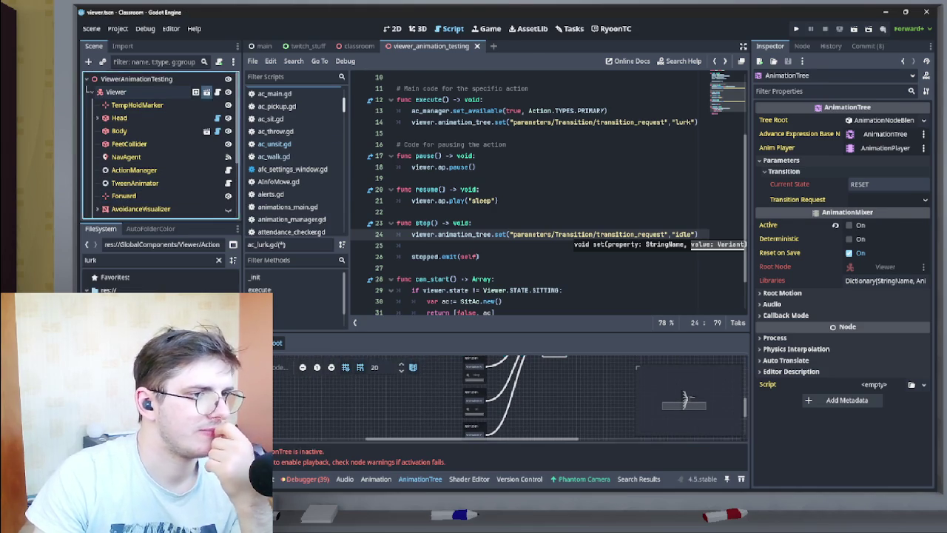
key(Down)
key(Down)
key(Down)
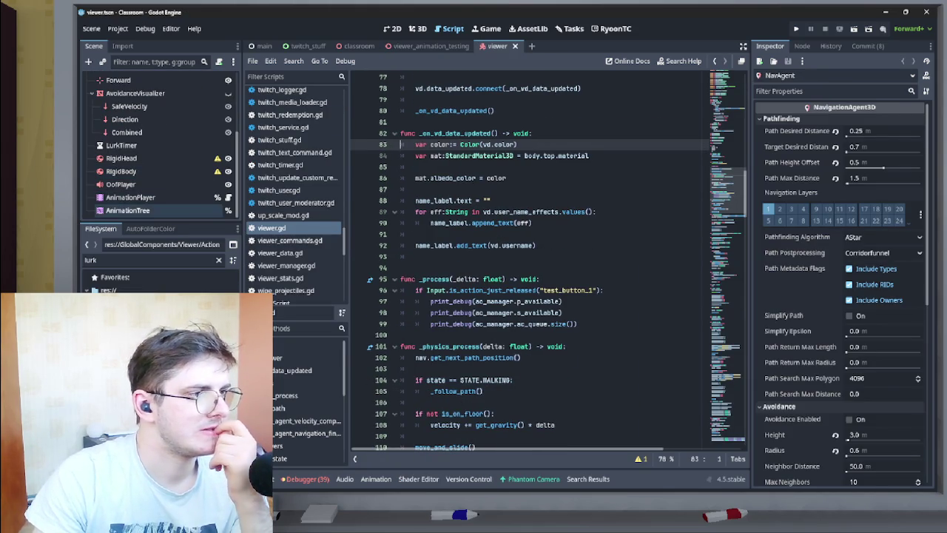
Select the viewer's Transition node and show the second page of its inputs, including sit and unsit.
click(128, 210)
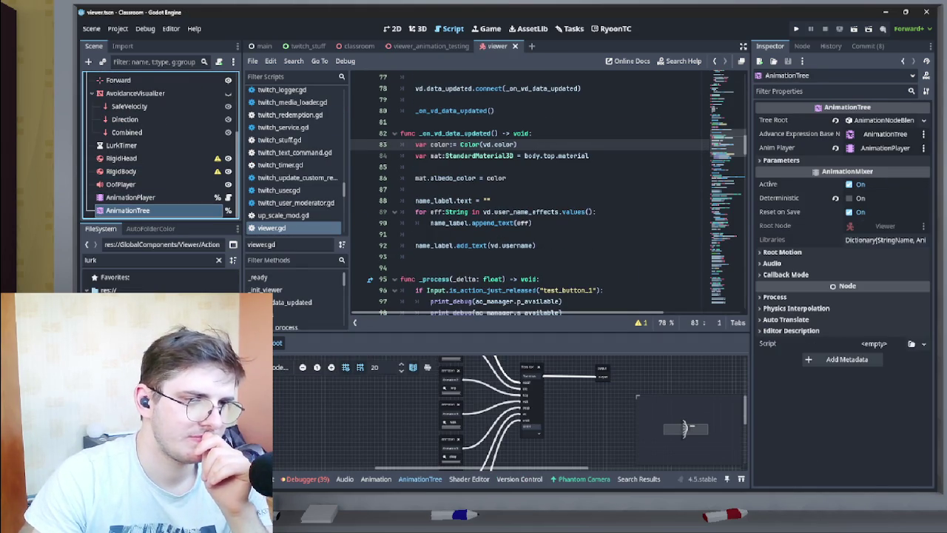
click(531, 399)
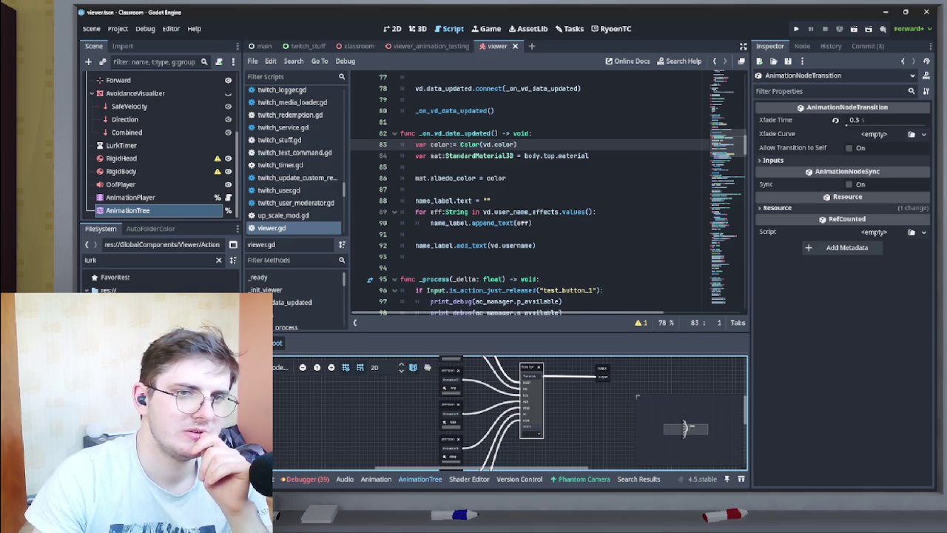
click(773, 160)
scroll(843, 222, down, 5)
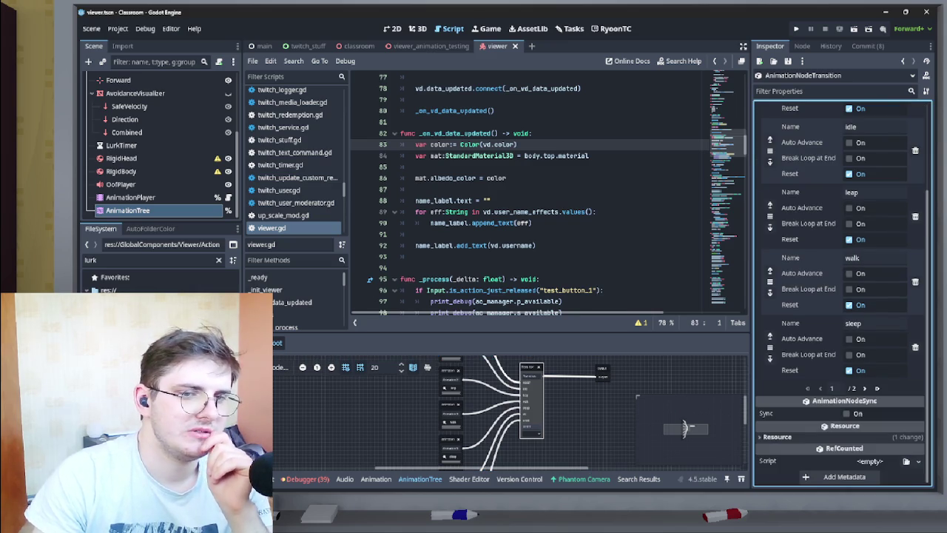
click(864, 387)
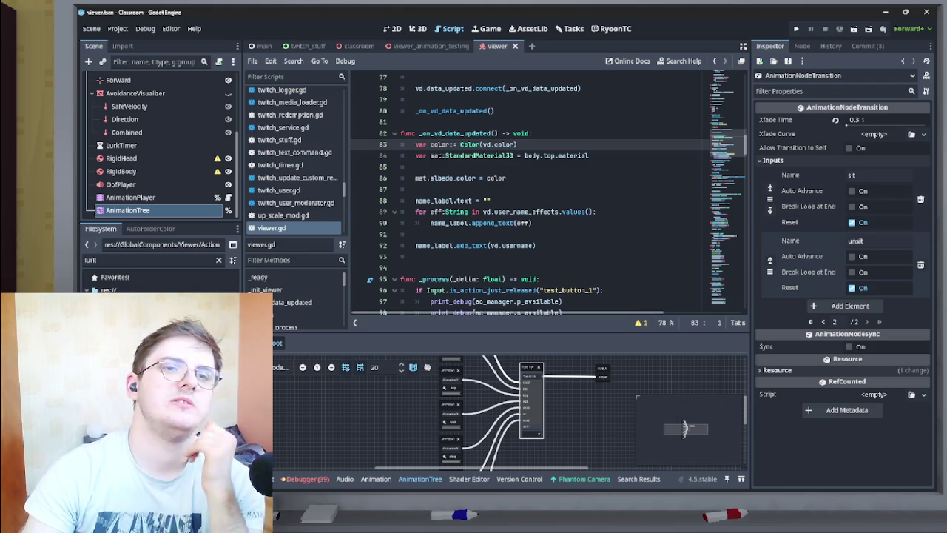
Open the animation graph's add-node menu.
scroll(685, 427, down, 3)
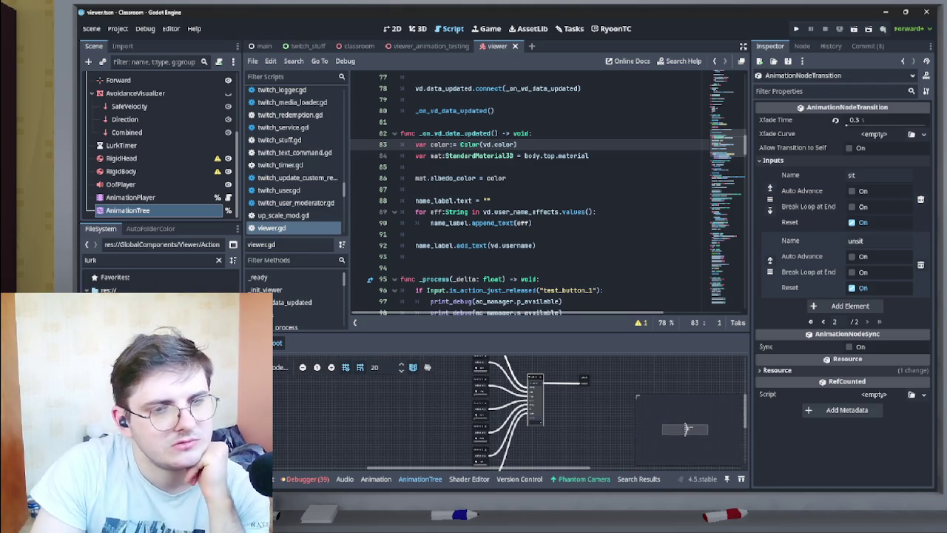
scroll(686, 428, down, 2)
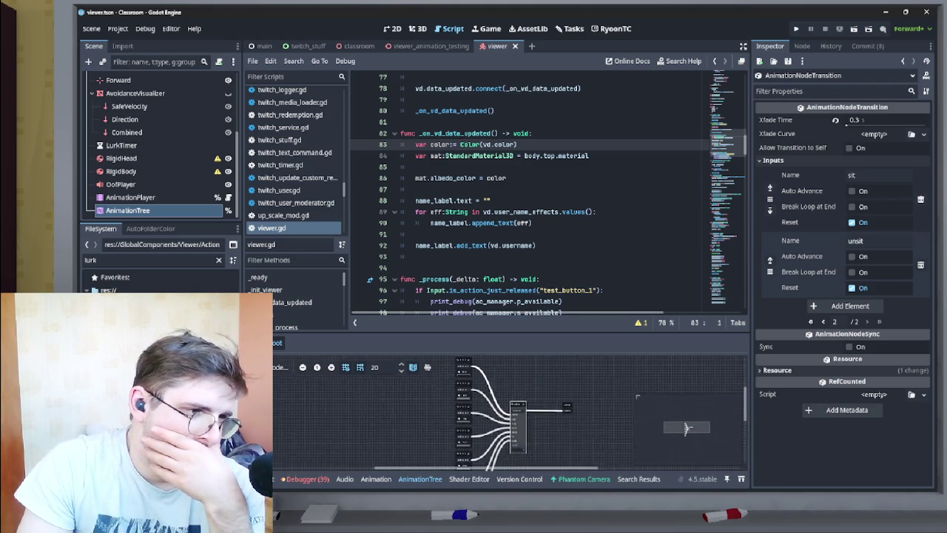
scroll(509, 414, down, 1)
right_click(509, 414)
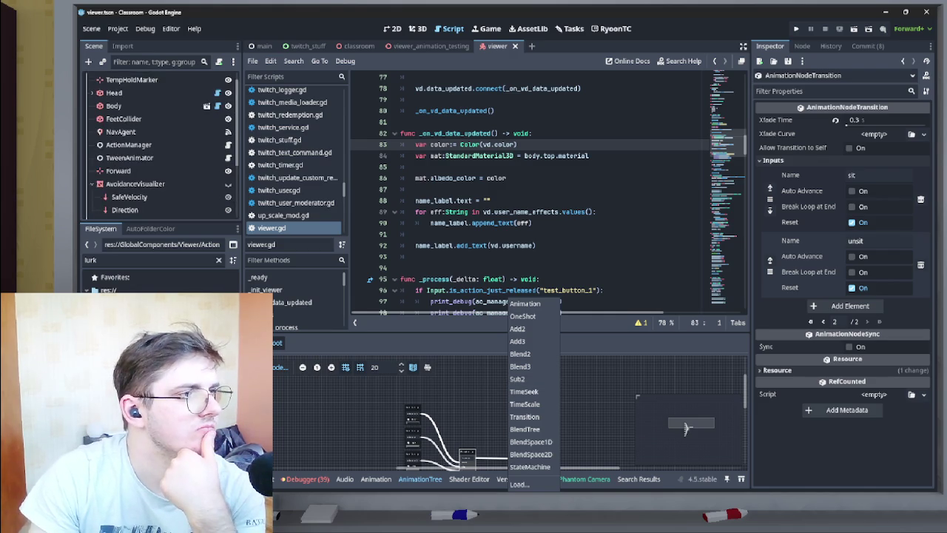
Select the Head node, glance at the viewer scene, then return to the viewer_animation_testing scene tab.
click(114, 104)
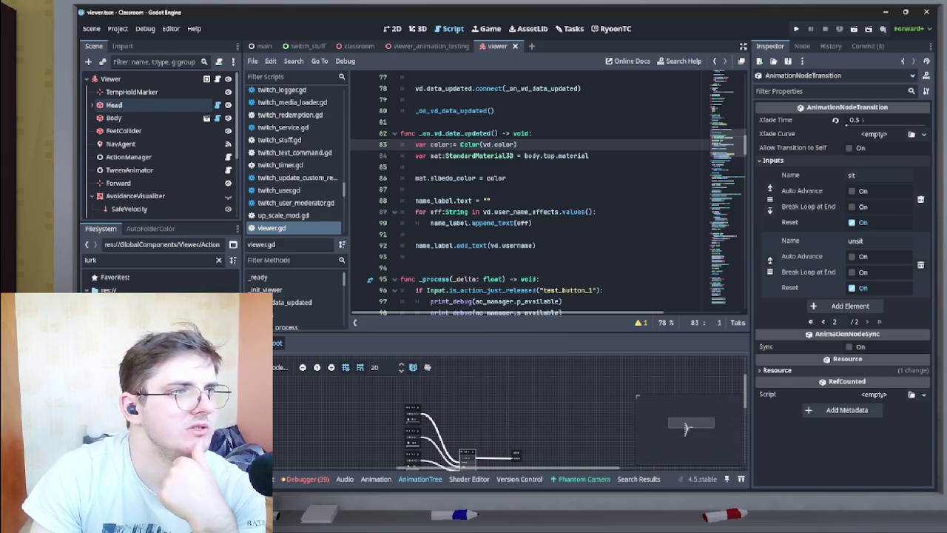
click(114, 104)
click(418, 28)
click(453, 28)
click(432, 46)
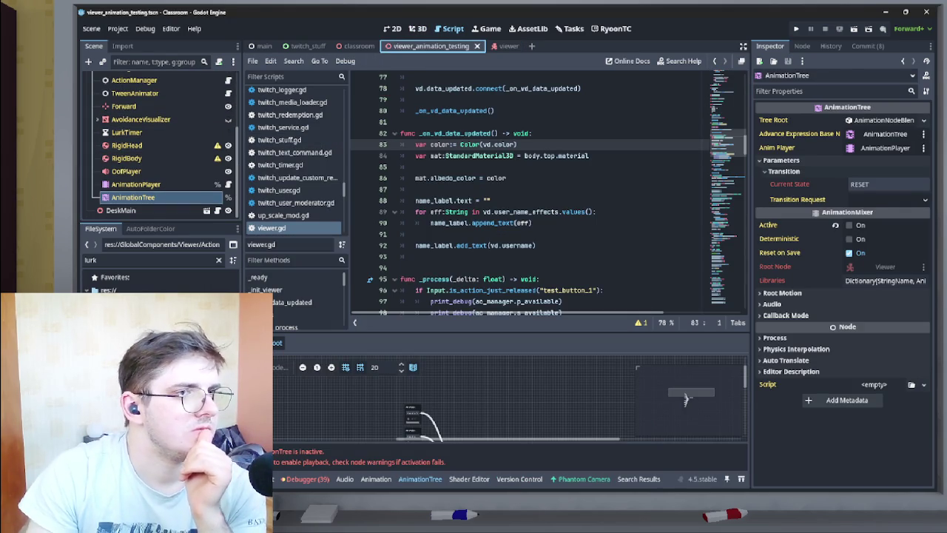
click(503, 46)
click(431, 46)
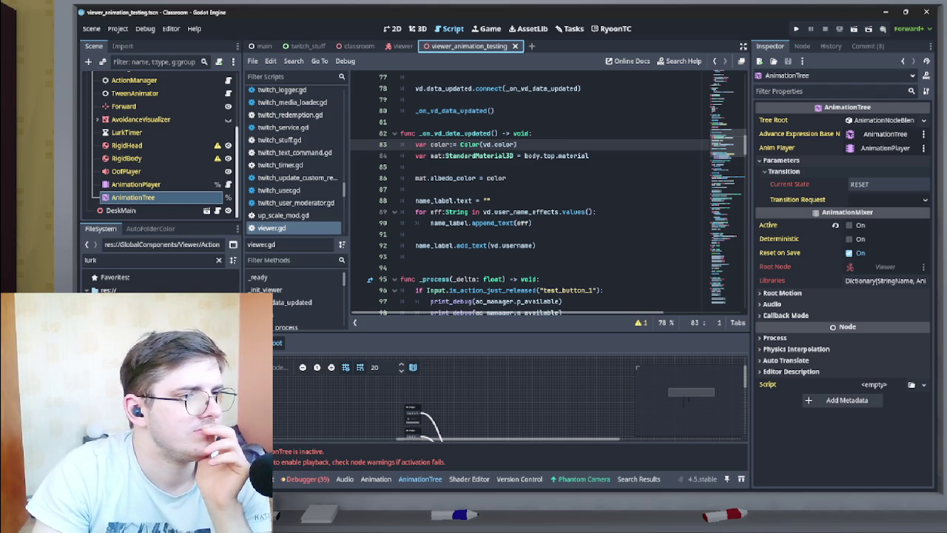
Show viewer_animation_testing in the 3D viewport with the viewer seated at the desk.
scroll(159, 145, up, 3)
scroll(159, 144, down, 5)
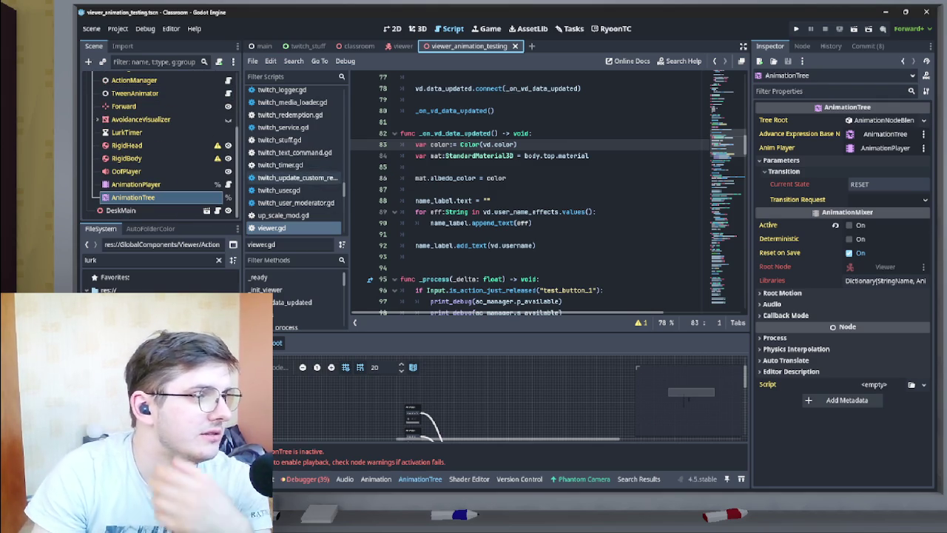
scroll(160, 144, up, 5)
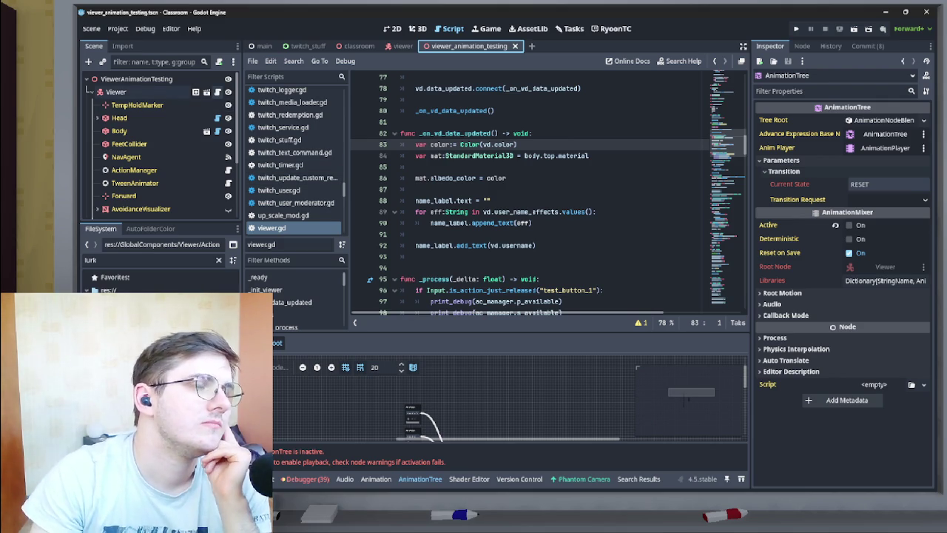
click(418, 28)
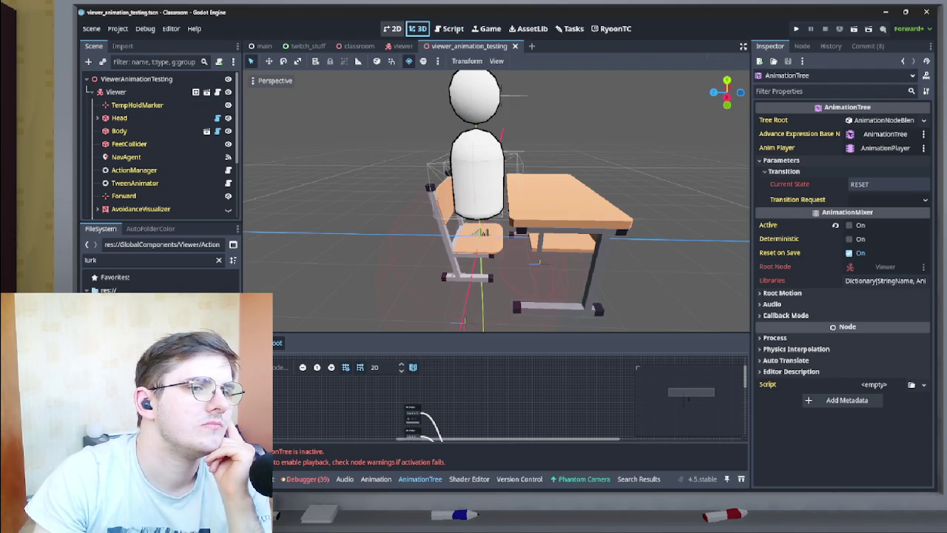
Orbit around the character and desk, then select the DeskMain node in the Scene dock.
drag(725, 92, 677, 92)
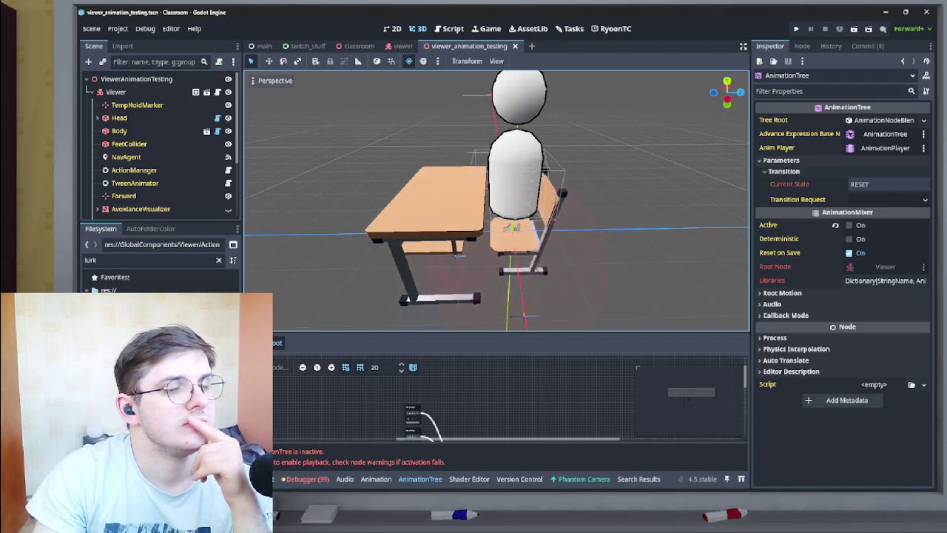
scroll(496, 200, down, 3)
scroll(159, 148, down, 3)
scroll(159, 148, up, 1)
scroll(159, 148, down, 2)
click(122, 210)
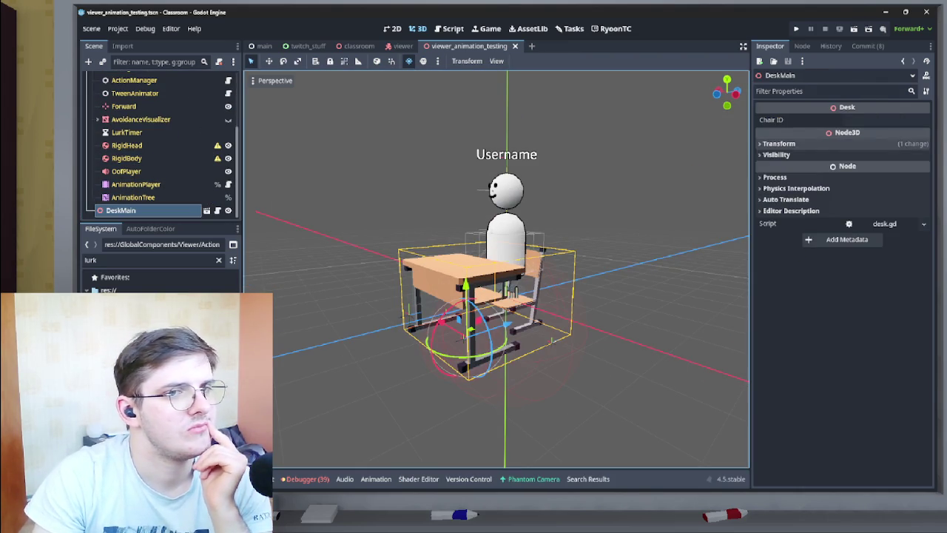
Open DeskMain's desk.tscn scene in its own tab.
scroll(159, 148, up, 3)
scroll(159, 148, down, 3)
scroll(160, 144, up, 3)
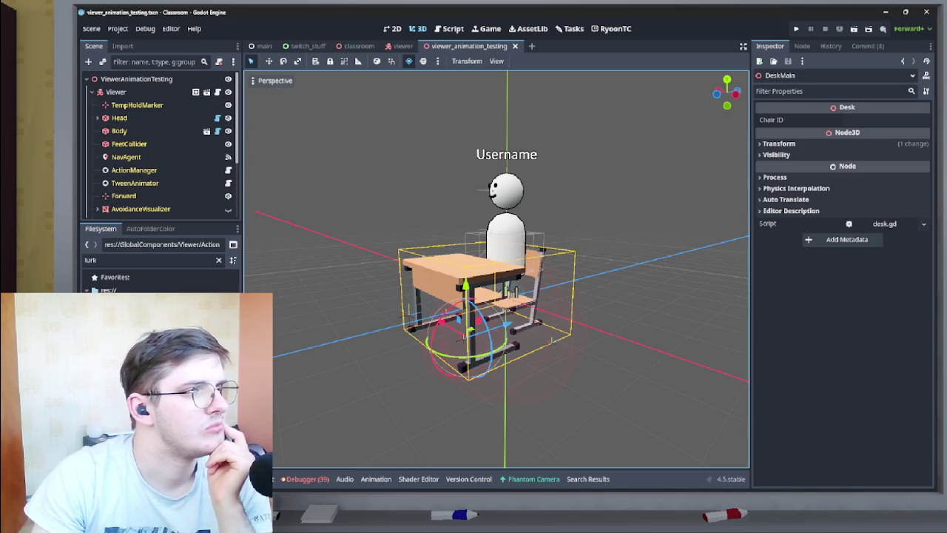
scroll(159, 148, down, 3)
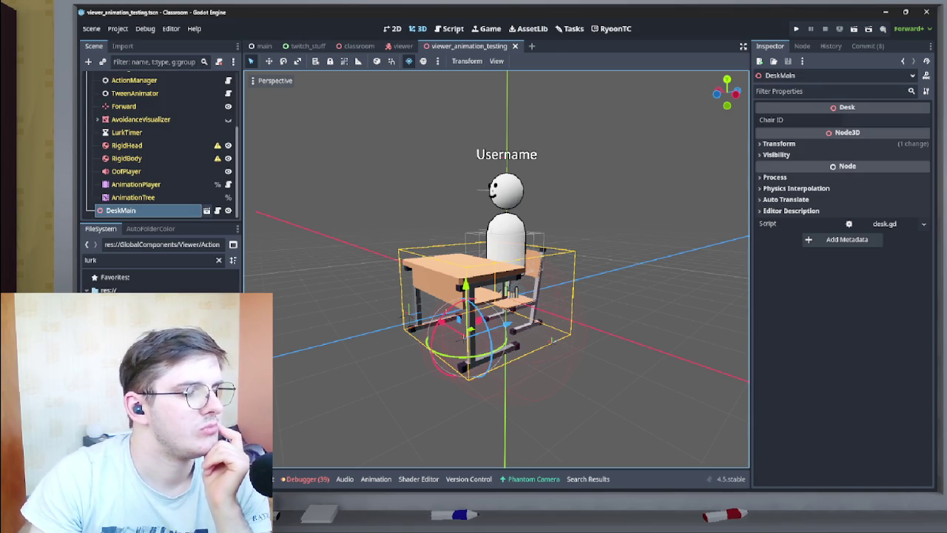
click(208, 210)
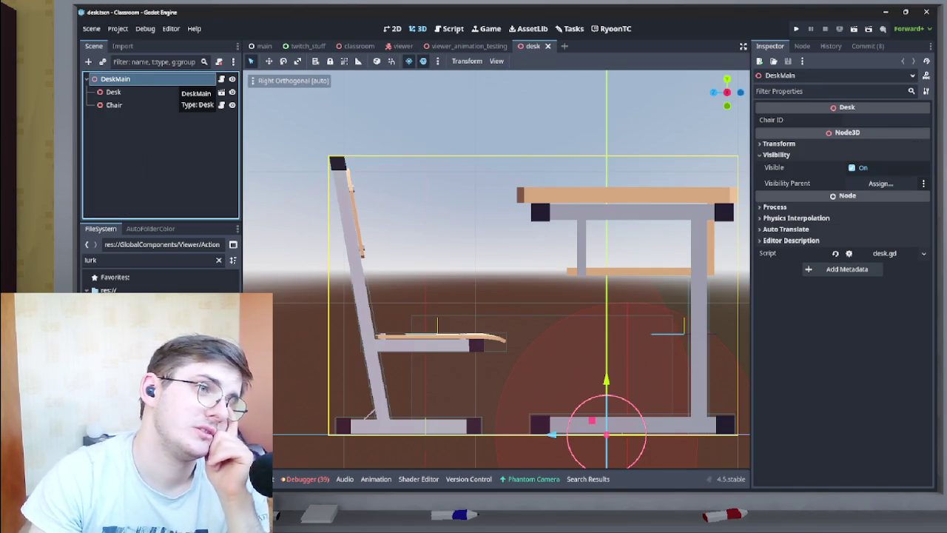
Open chair.gd from the Chair node in the desk scene's Script workspace.
click(221, 78)
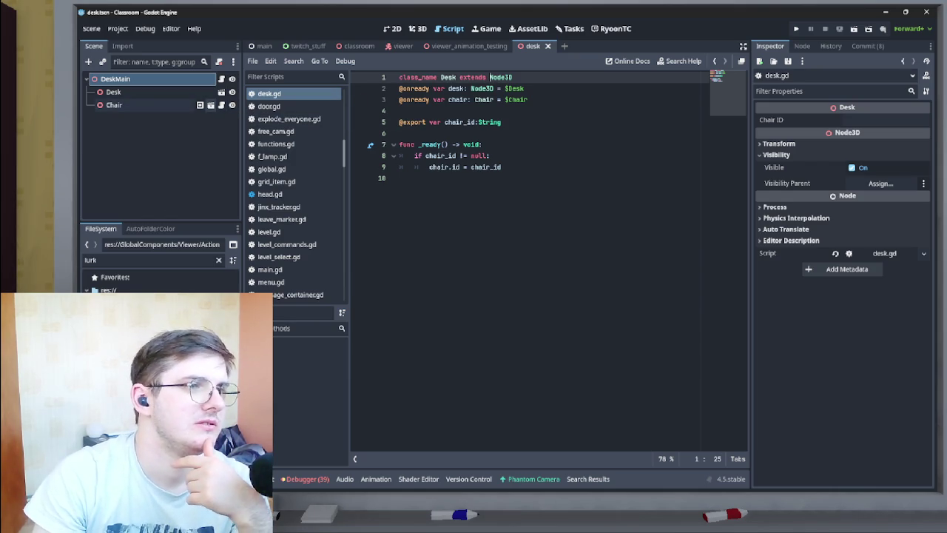
click(199, 105)
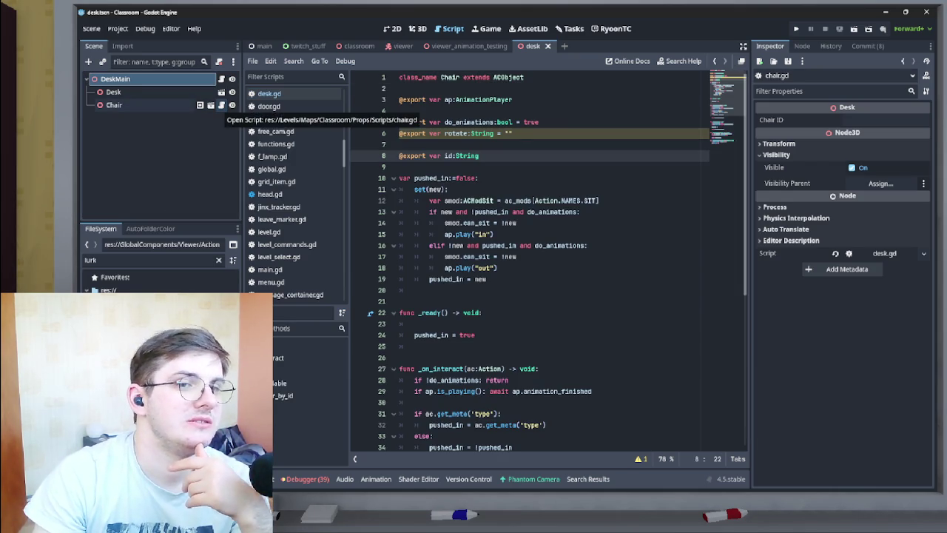
click(396, 167)
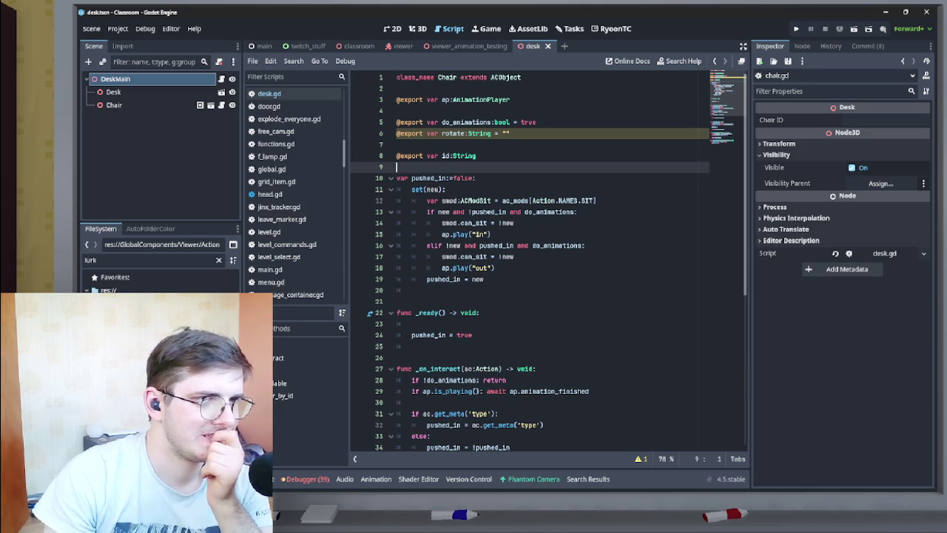
key(Return)
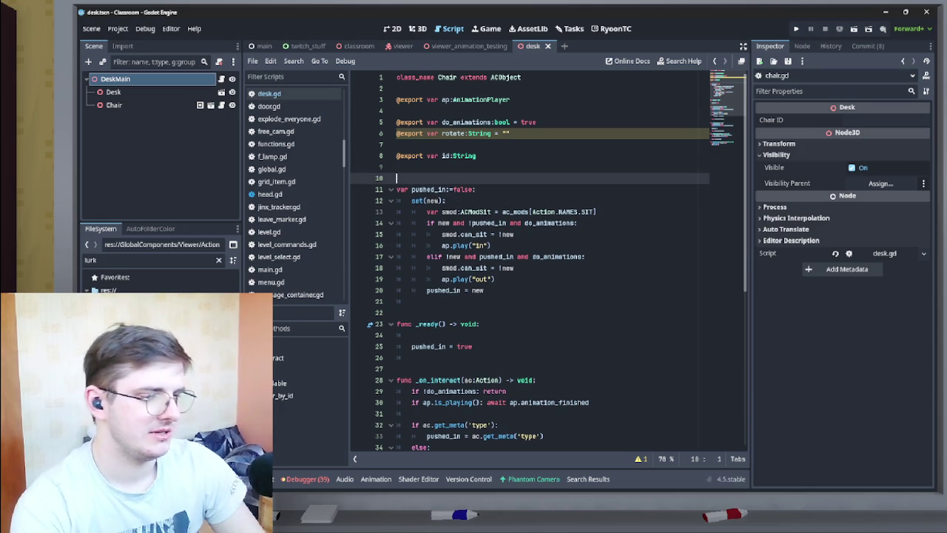
text(@e)
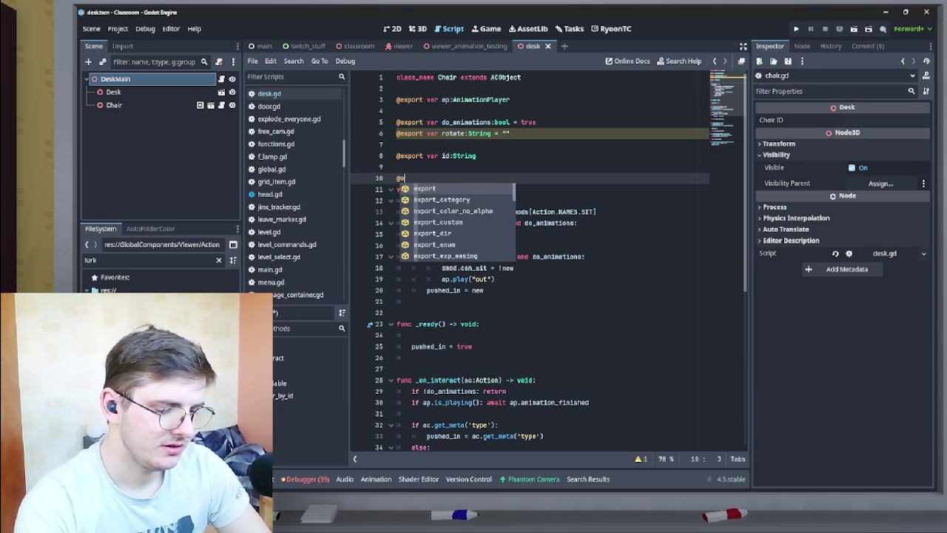
text(xport var )
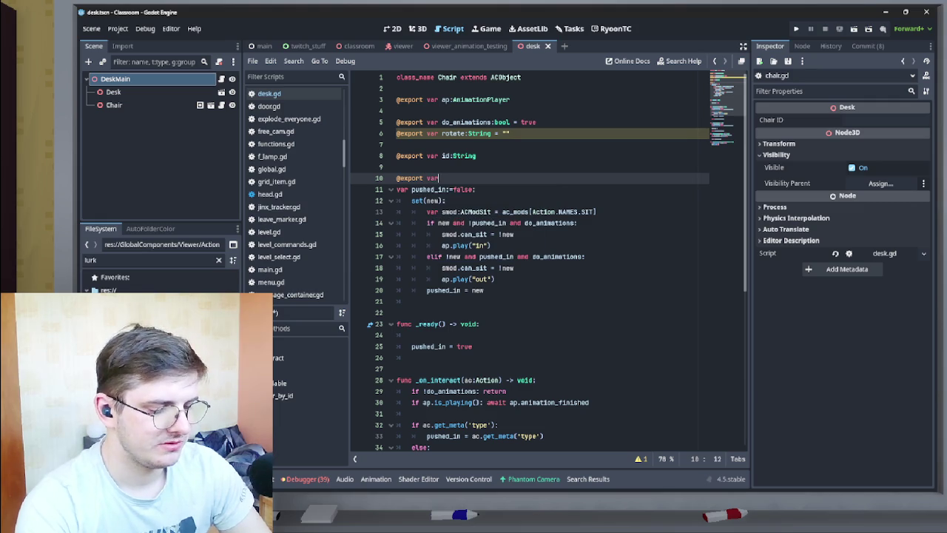
text(desk:)
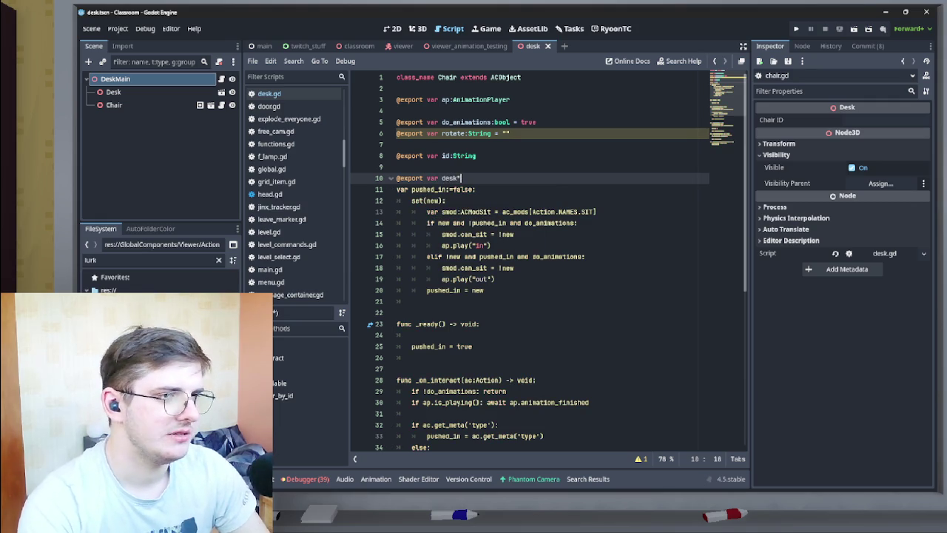
text(Desk)
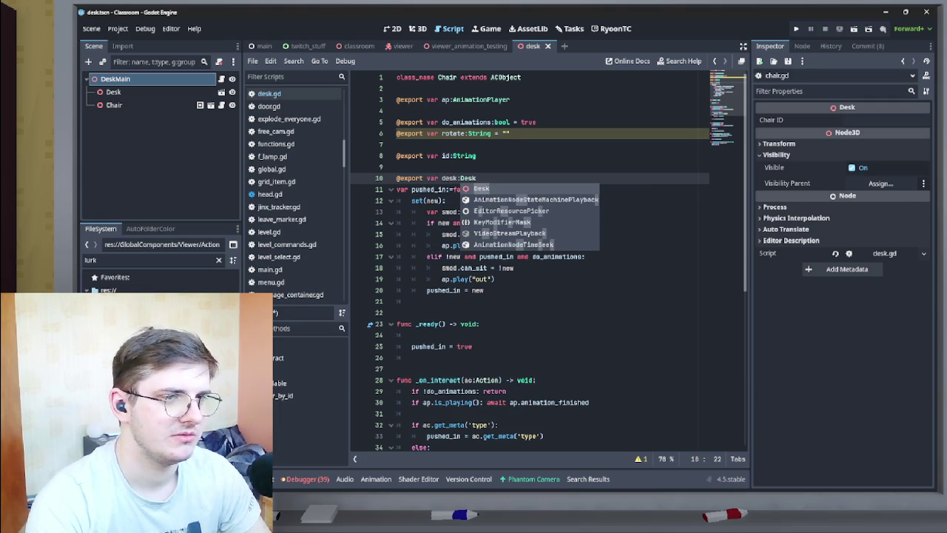
key(Return)
key(Return)
key(Return)
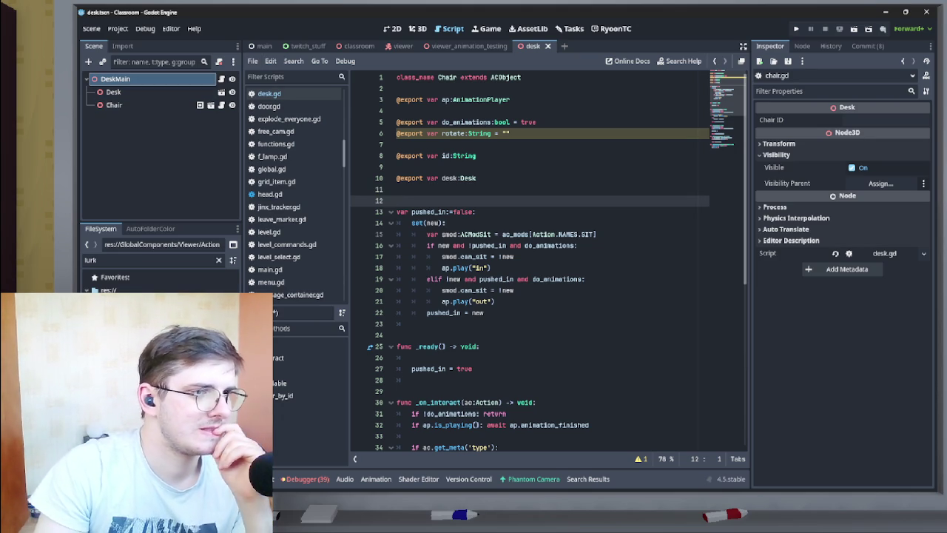
click(398, 189)
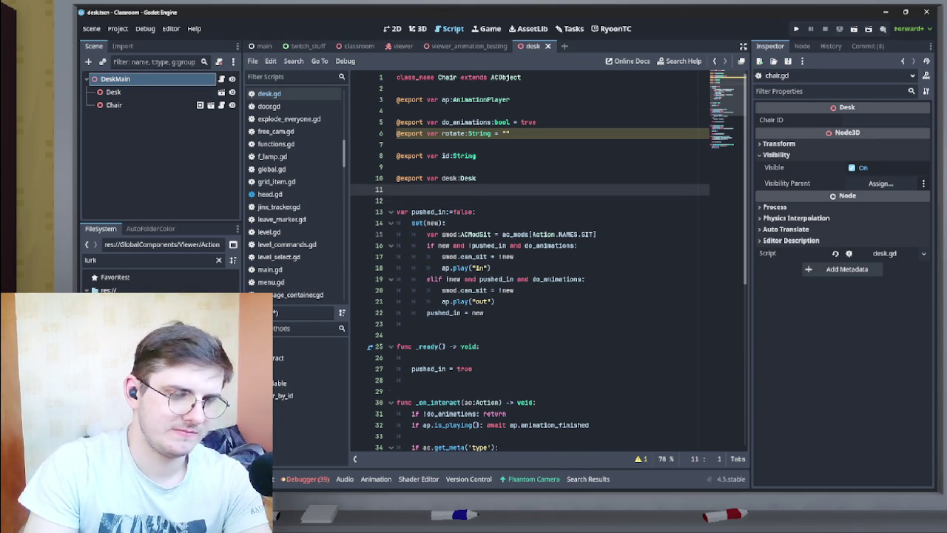
key(BackSpace)
key(Up)
key(ctrl+s)
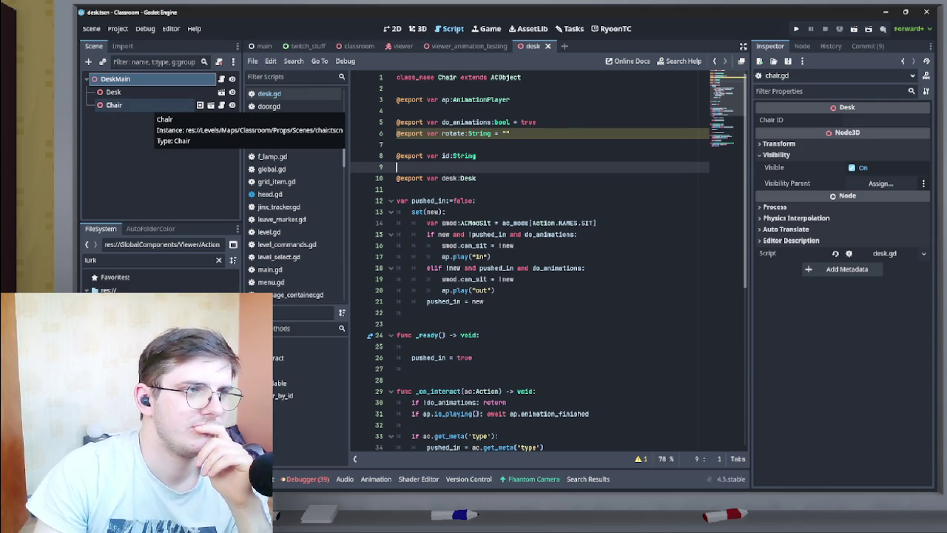
Assign DeskMain to the Chair node's Desk property and save the desk scene.
click(148, 105)
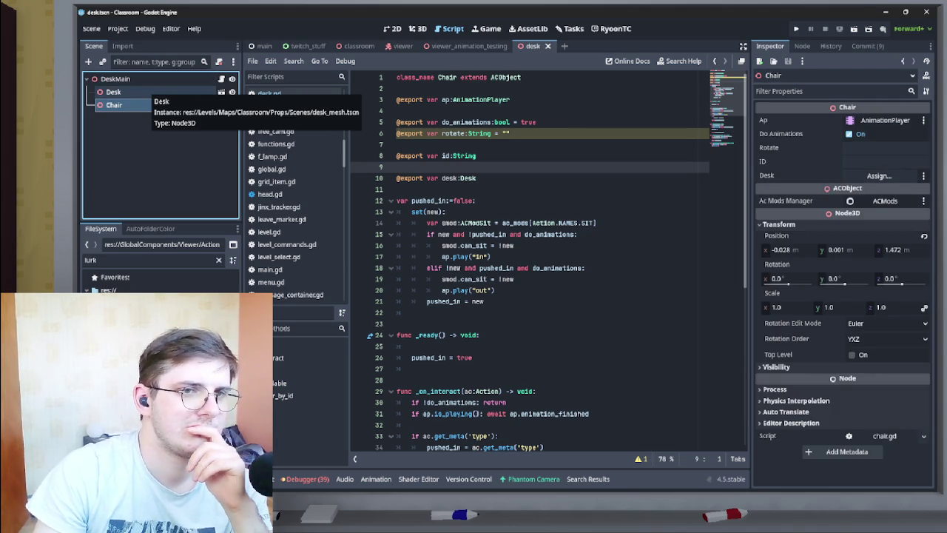
mouse_move(147, 92)
mouse_down()
mouse_move(749, 244)
mouse_move(873, 188)
mouse_move(879, 176)
mouse_up()
click(879, 176)
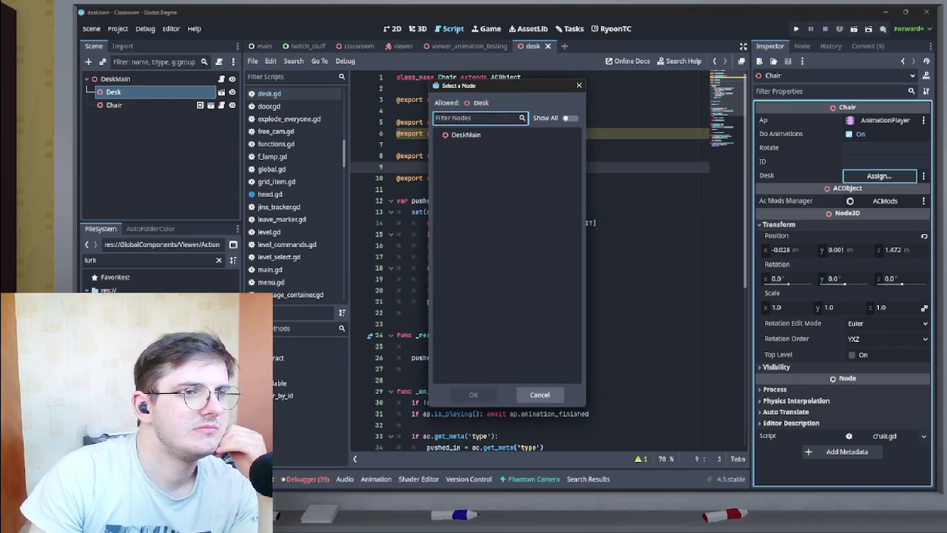
key(Escape)
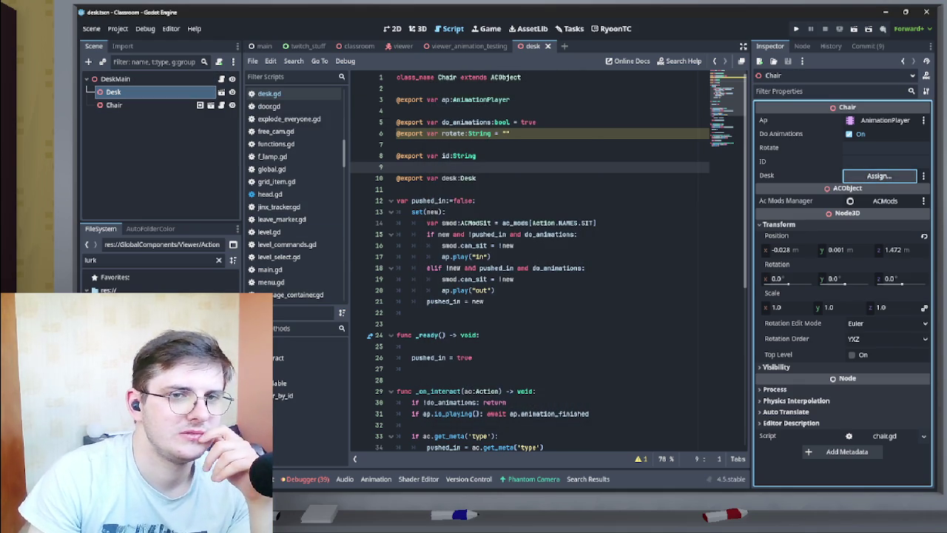
click(879, 176)
click(466, 134)
click(473, 394)
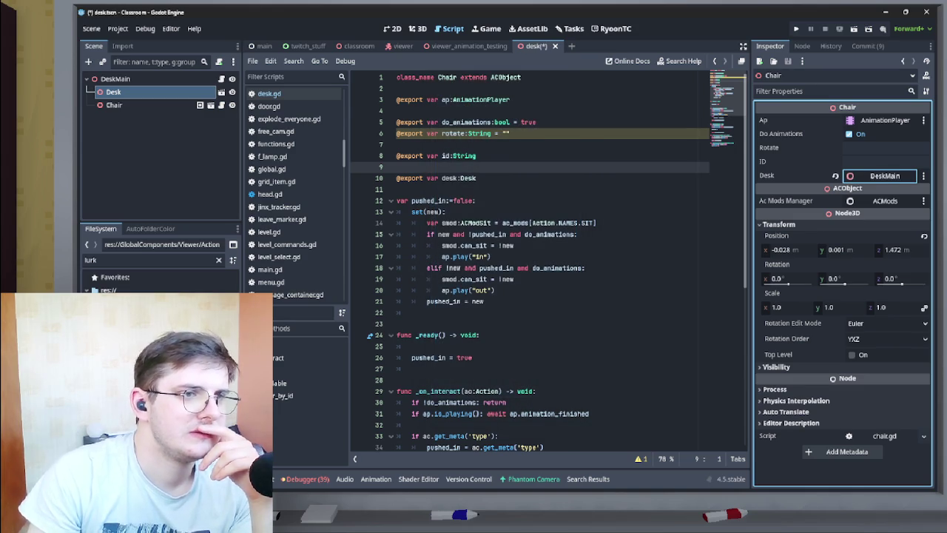
key(ctrl+s)
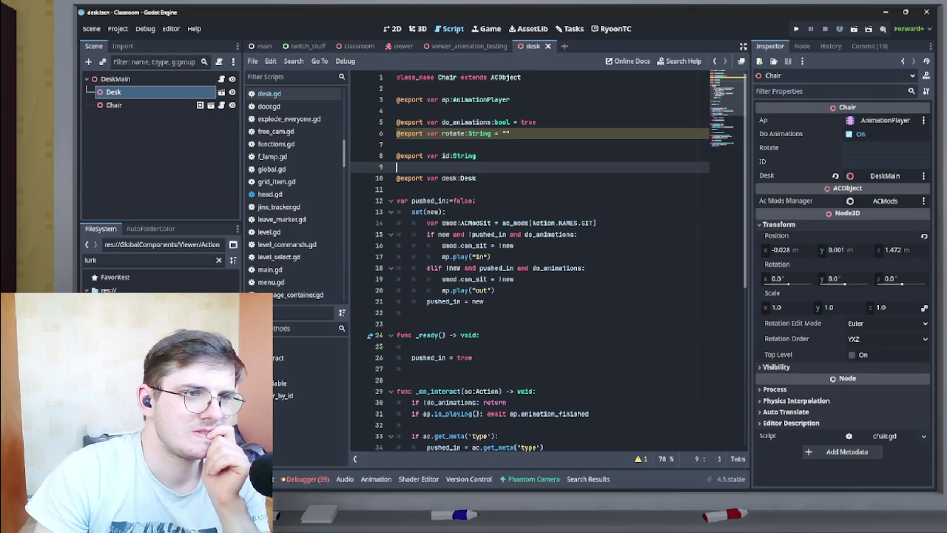
Place the cursor at the end of the rotate export line and scroll the script.
click(510, 133)
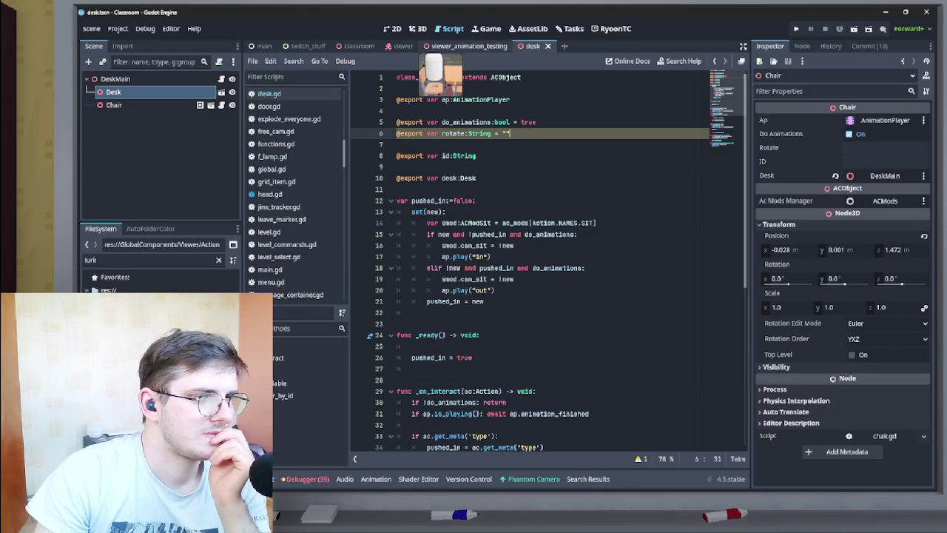
scroll(548, 259, down, 7)
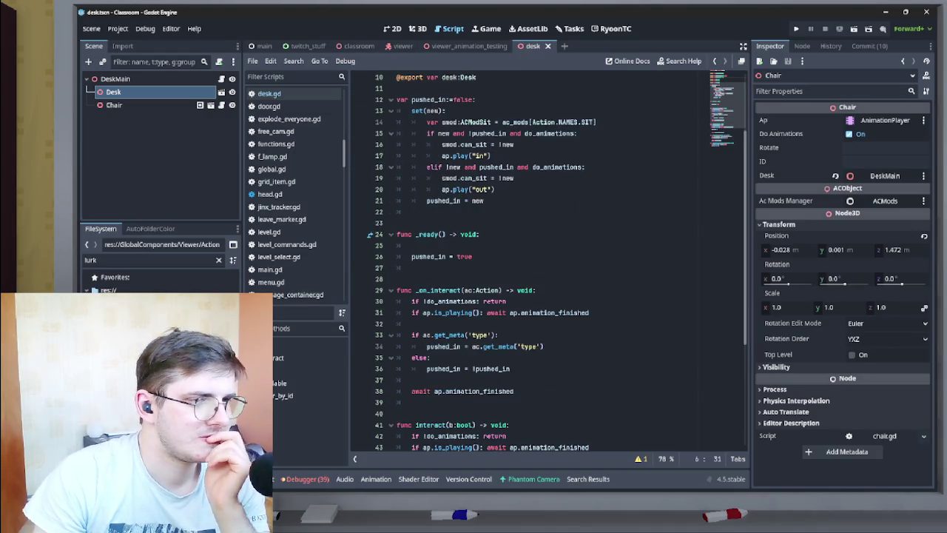
scroll(547, 259, up, 7)
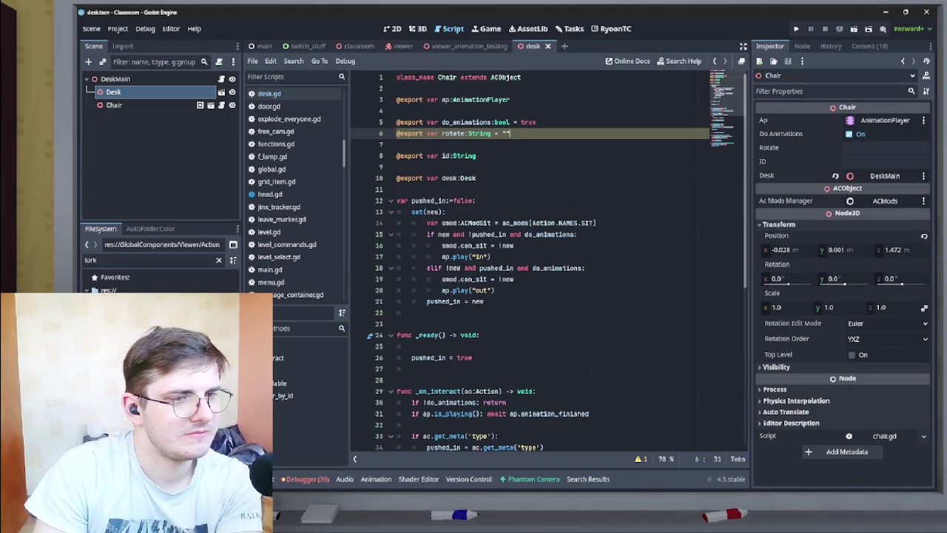
Return to the viewer_animation_testing tab, review chair.gd's exported variables, and open the Windows Start menu.
click(462, 46)
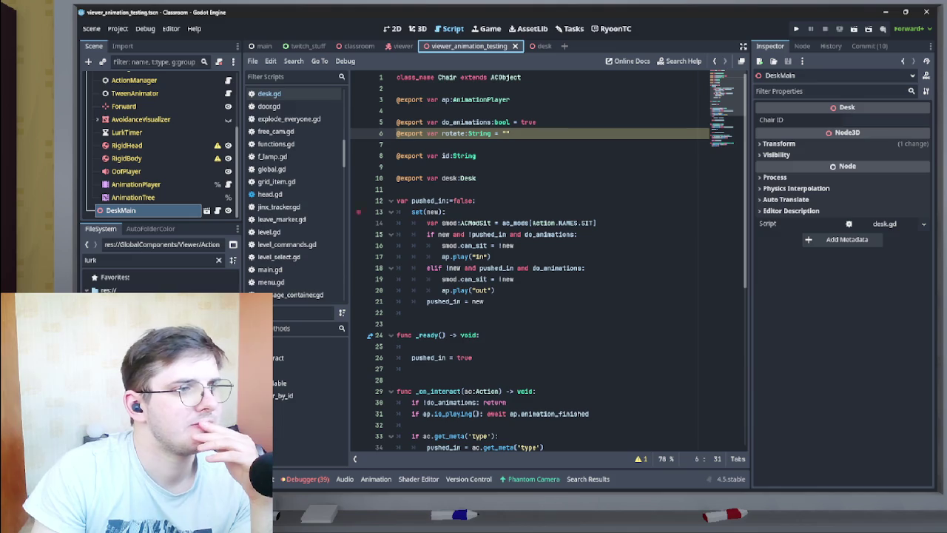
scroll(548, 259, down, 8)
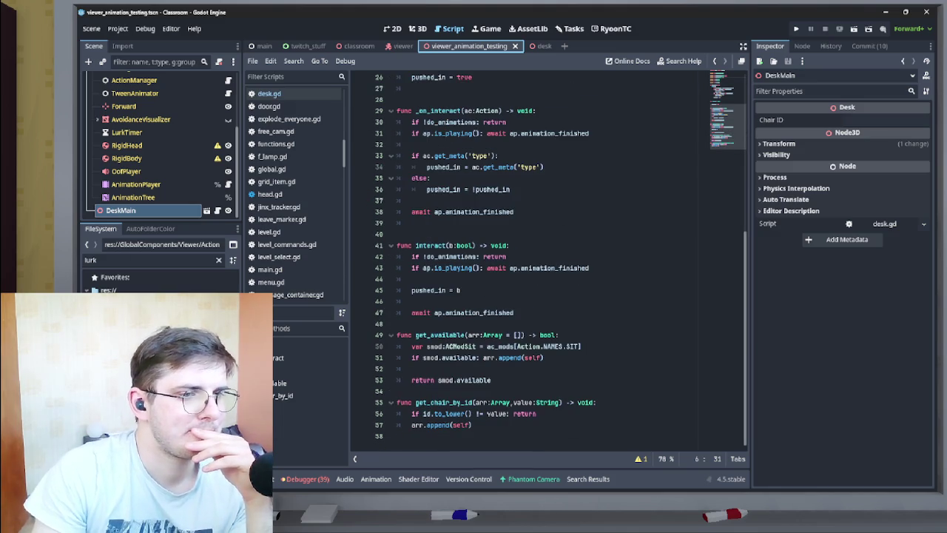
scroll(547, 259, up, 8)
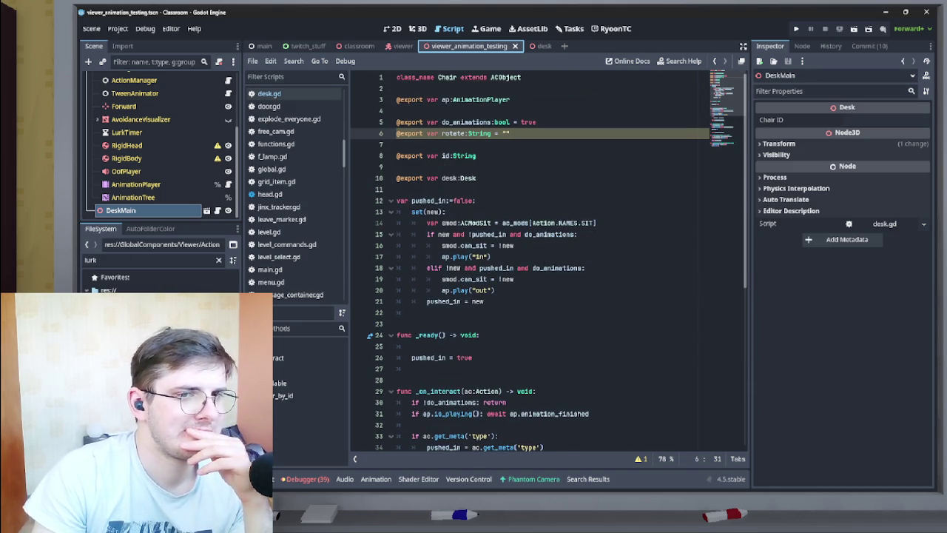
scroll(548, 259, down, 1)
scroll(547, 259, up, 1)
scroll(547, 259, down, 8)
scroll(548, 259, up, 8)
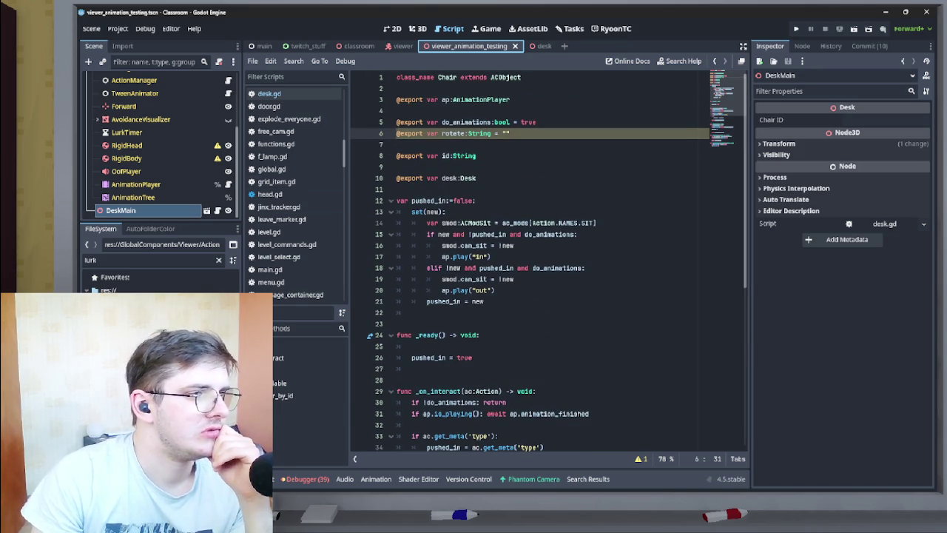
scroll(156, 141, up, 4)
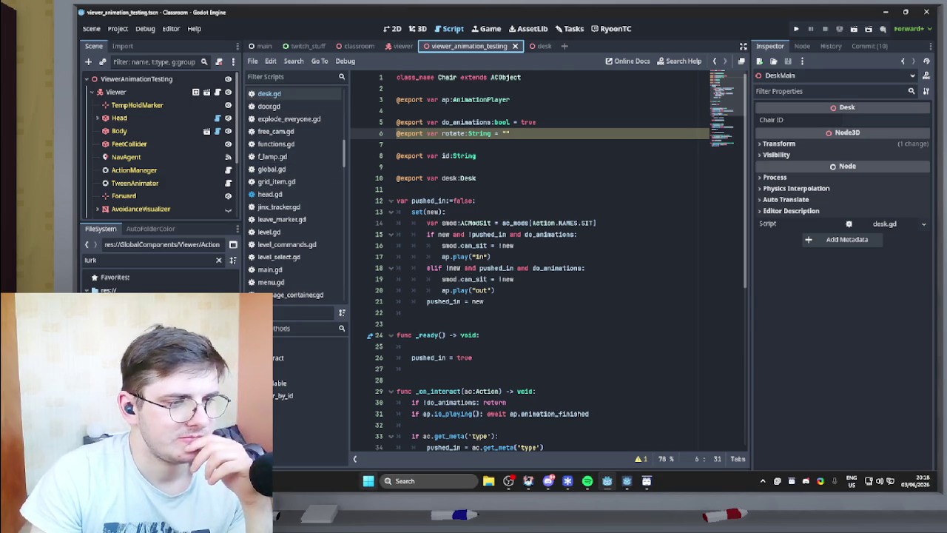
click(368, 480)
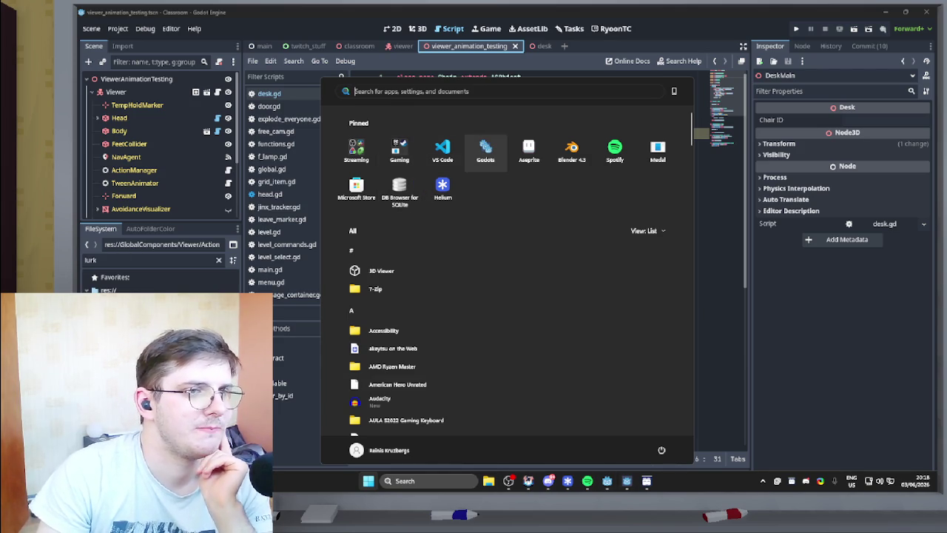
Launch the Godot Project Manager and scroll to the DAGDC Winter Jam XOXO project.
key(Escape)
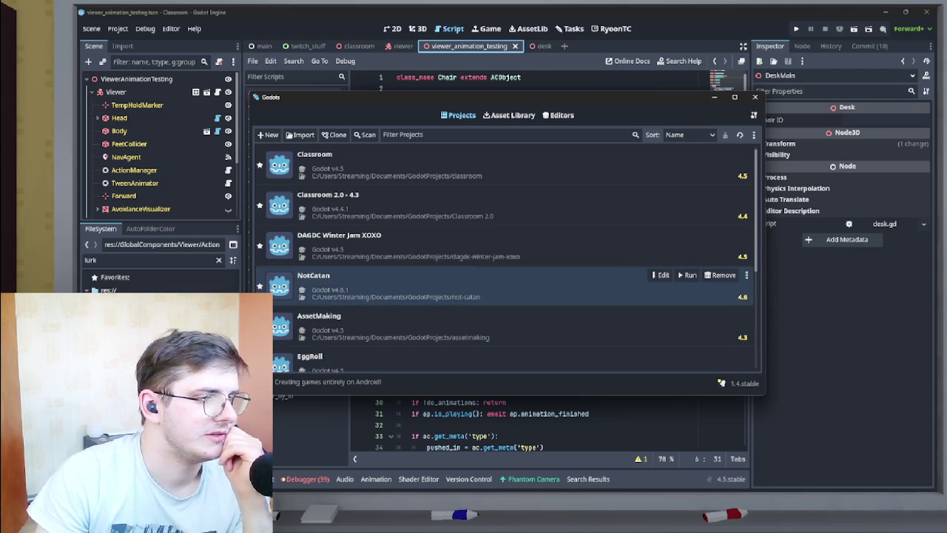
scroll(503, 311, down, 2)
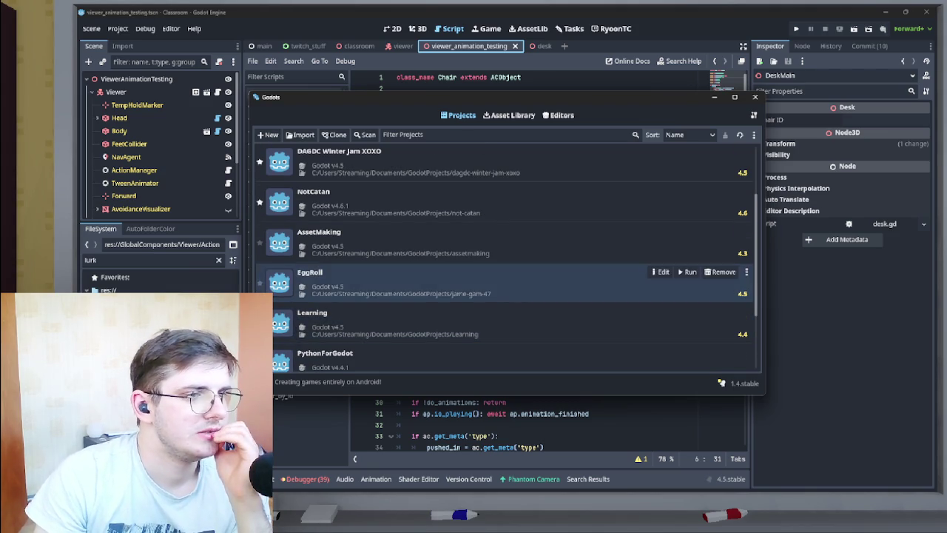
scroll(503, 339, up, 1)
scroll(507, 257, up, 1)
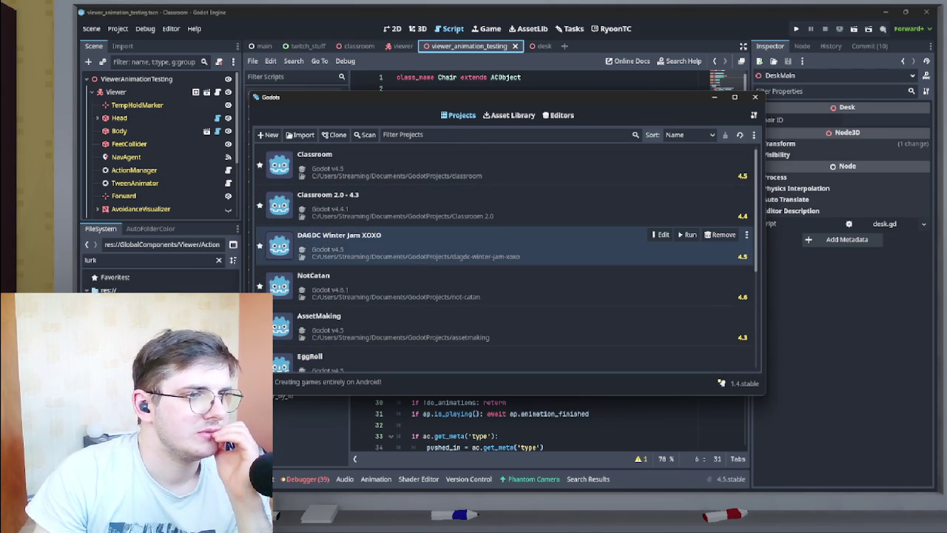
Show the DAGDC Winter Jam XOXO project's folder in the file manager.
click(501, 321)
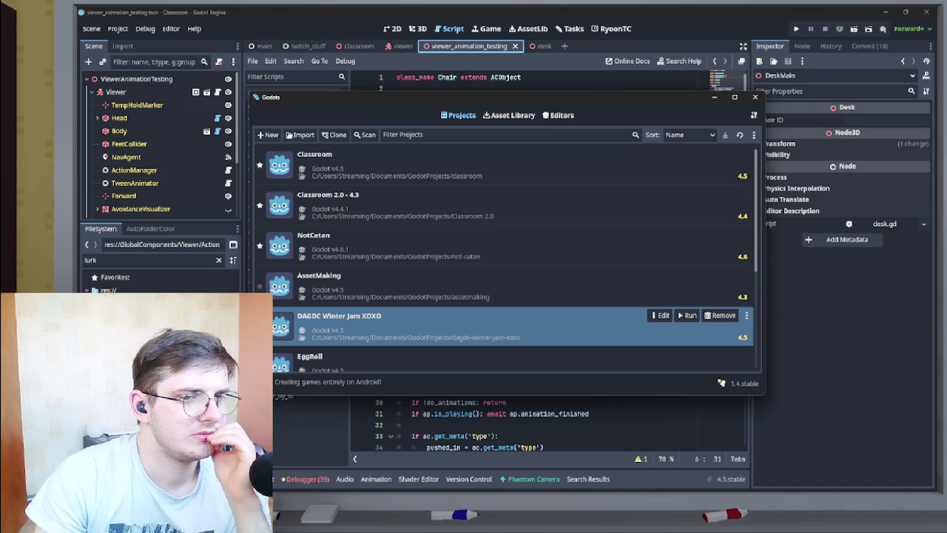
right_click(502, 321)
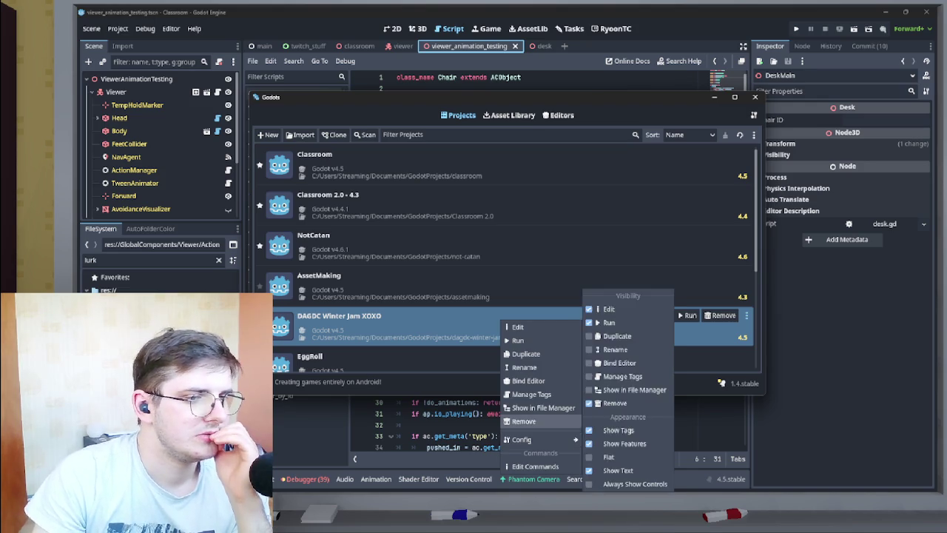
click(543, 407)
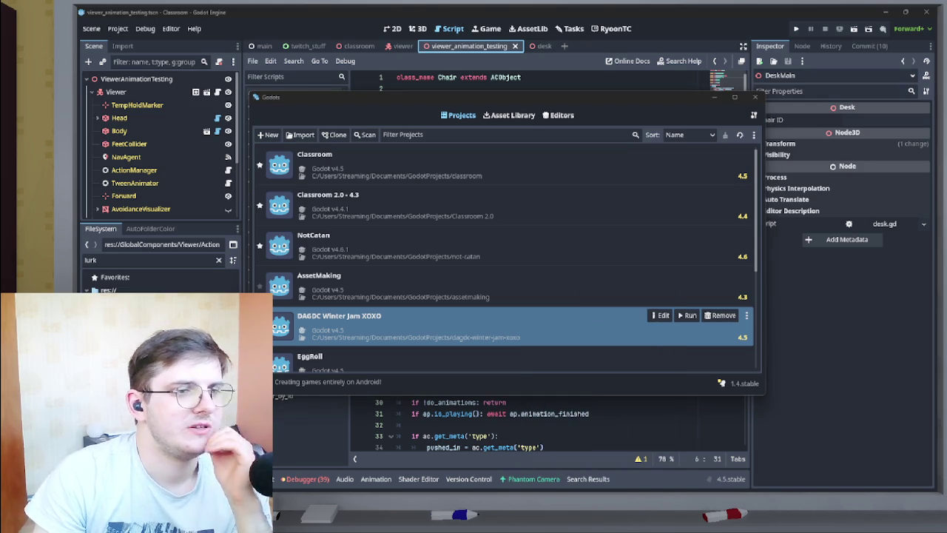
Browse into 3D > Models > Bed and open bed.blend in Blender.
scroll(481, 244, down, 1)
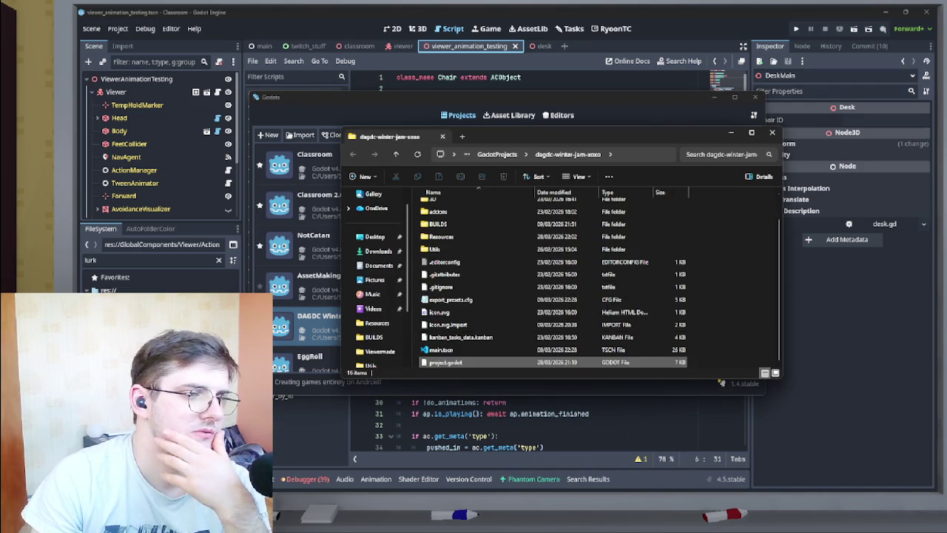
scroll(481, 244, up, 1)
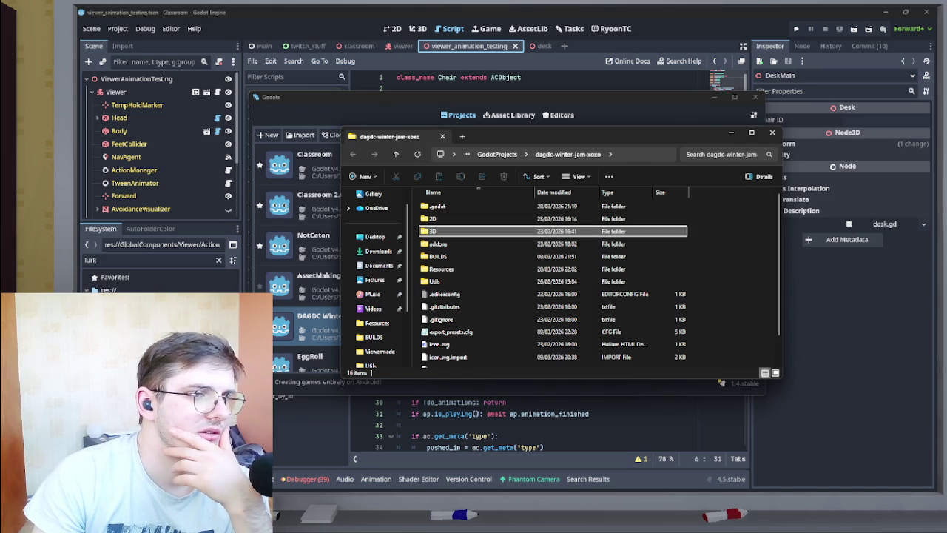
double_click(444, 231)
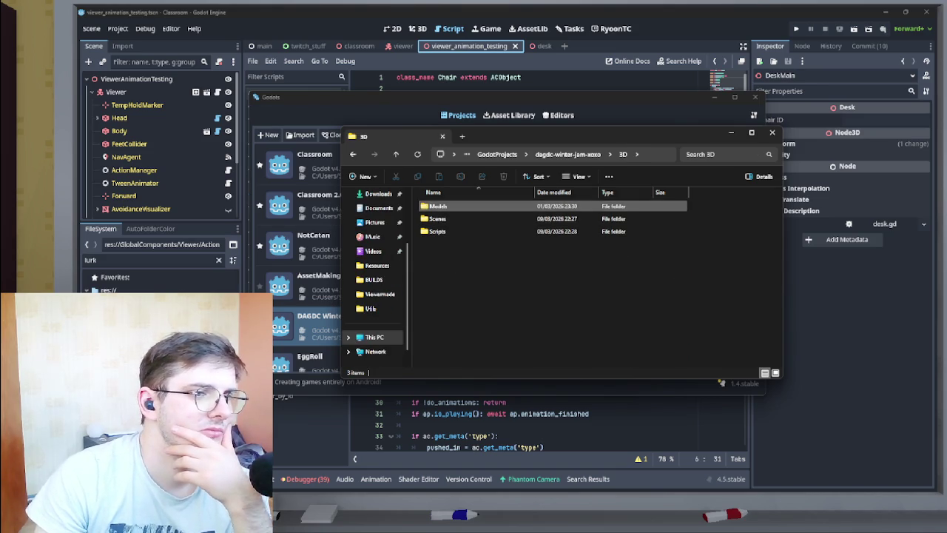
double_click(440, 206)
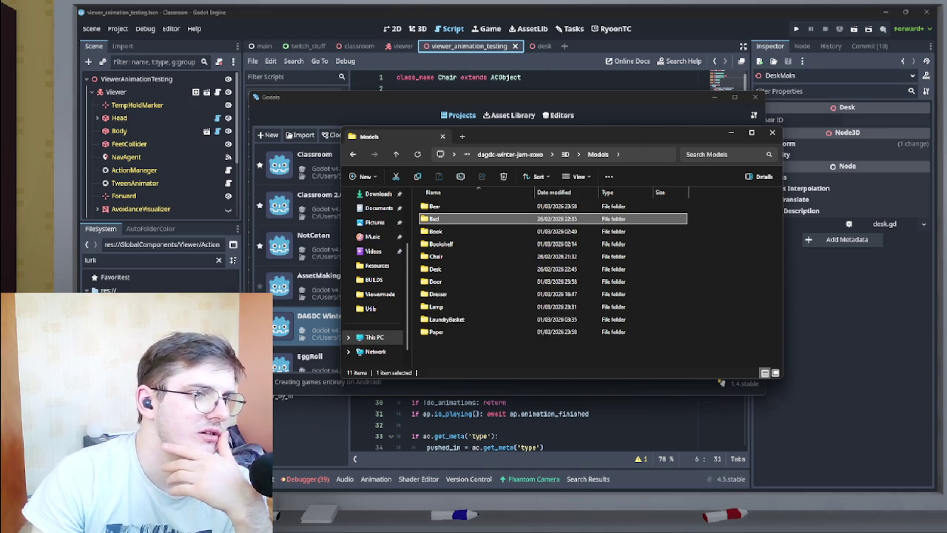
double_click(437, 219)
double_click(442, 205)
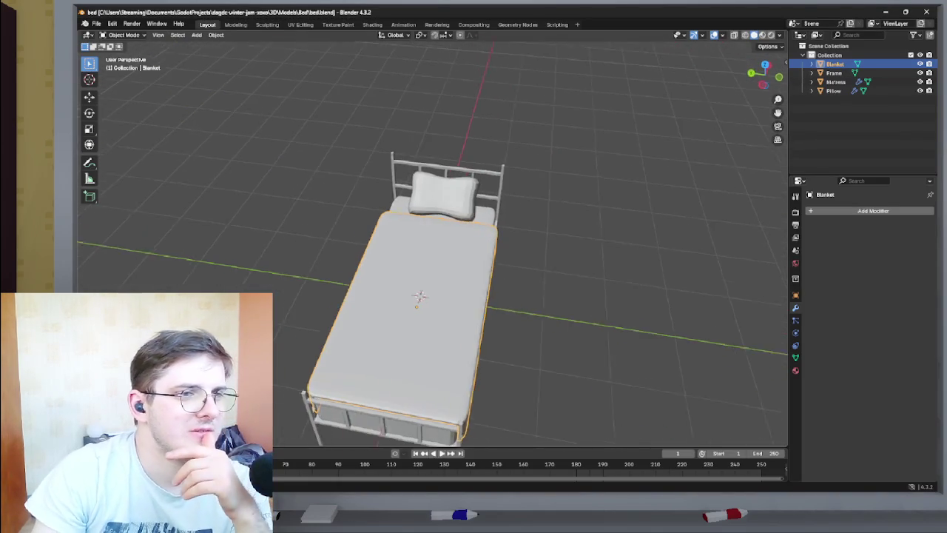
Select the Pillow object and fly around the bed, including beneath it to see the slats.
click(436, 197)
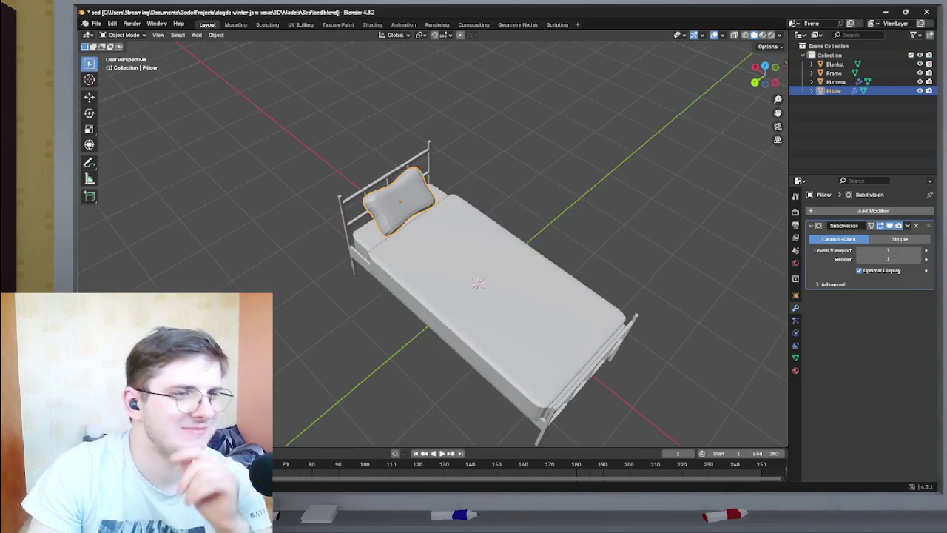
right_click(433, 194)
key(Escape)
key(shift+grave)
key(w)
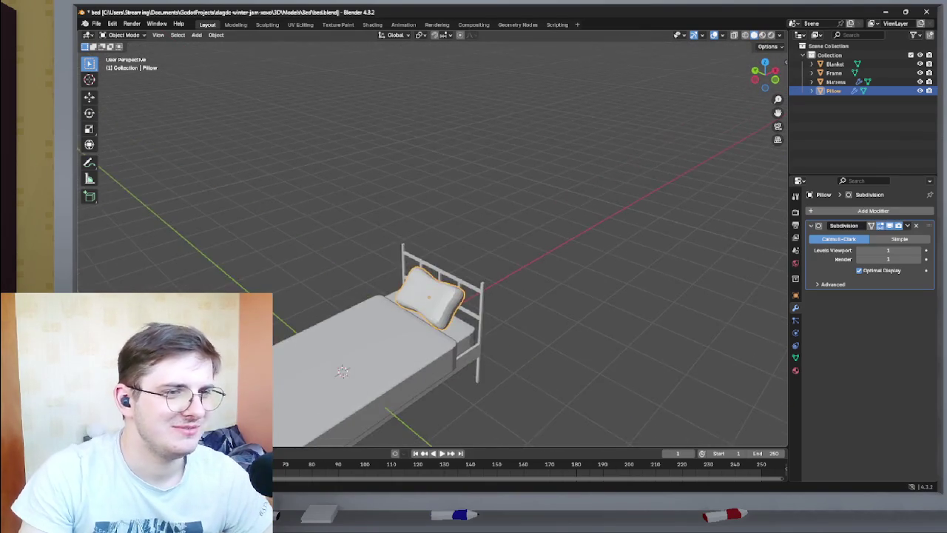
key(s)
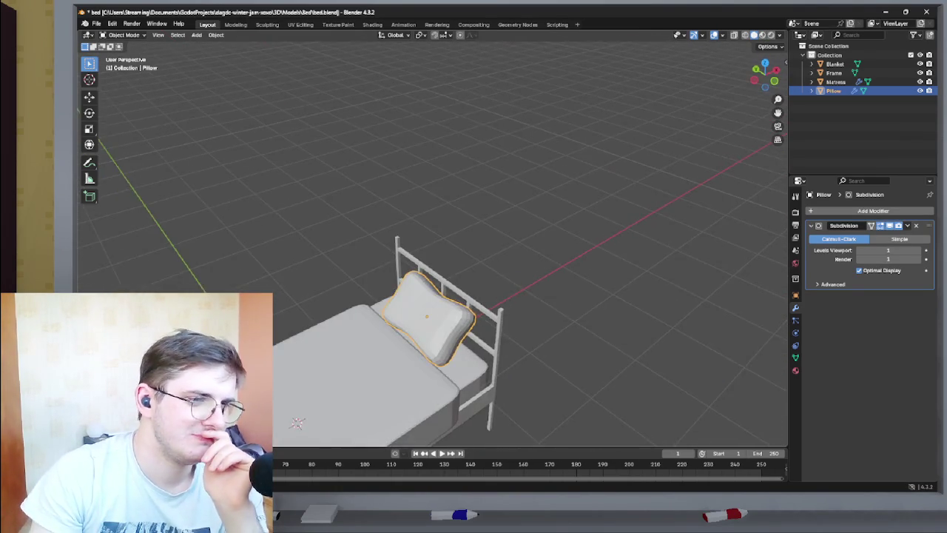
key(d)
key(a)
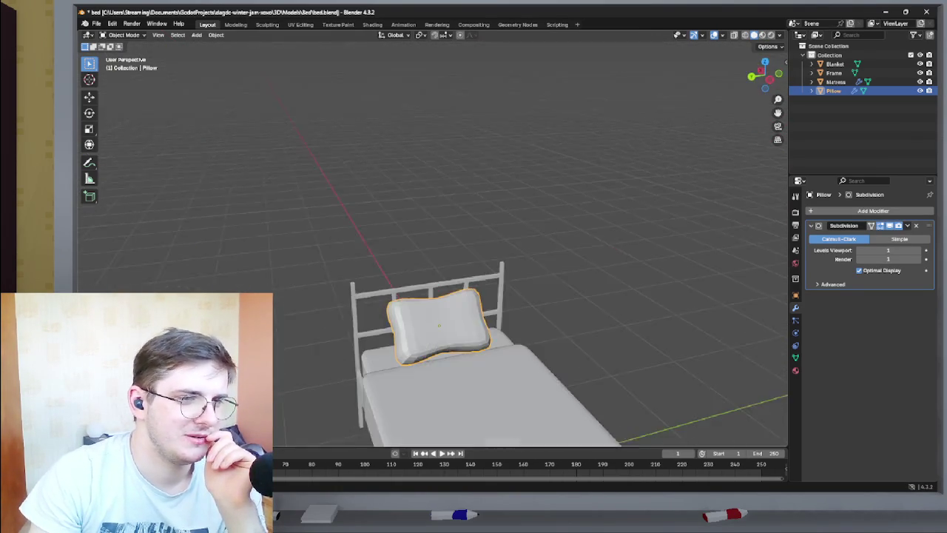
key(q)
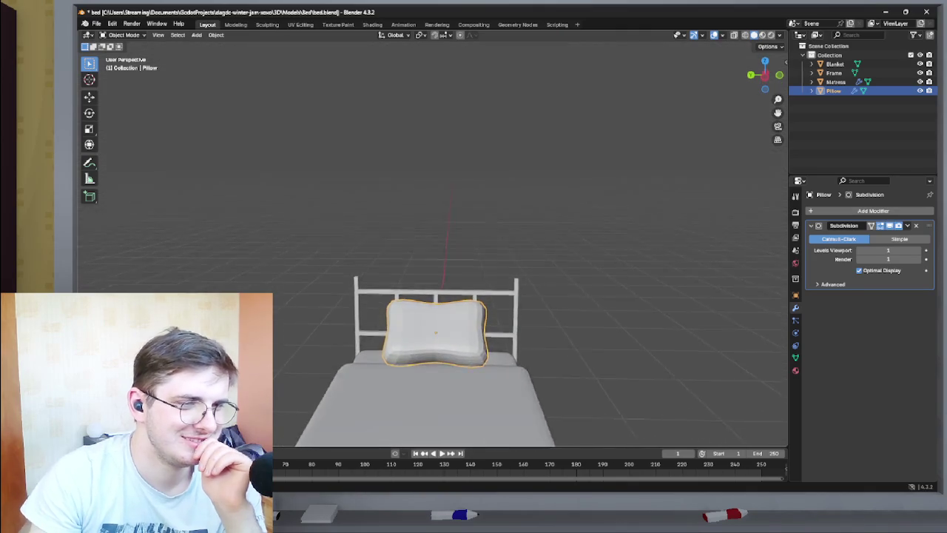
key(Escape)
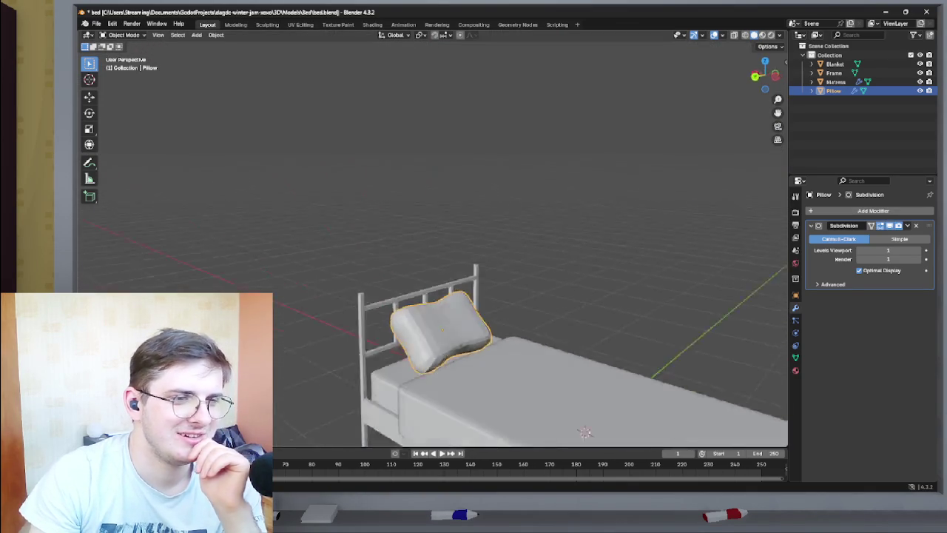
Orbit the bed through raised three-quarter views, the opposite side and the head end.
key(KP_4)
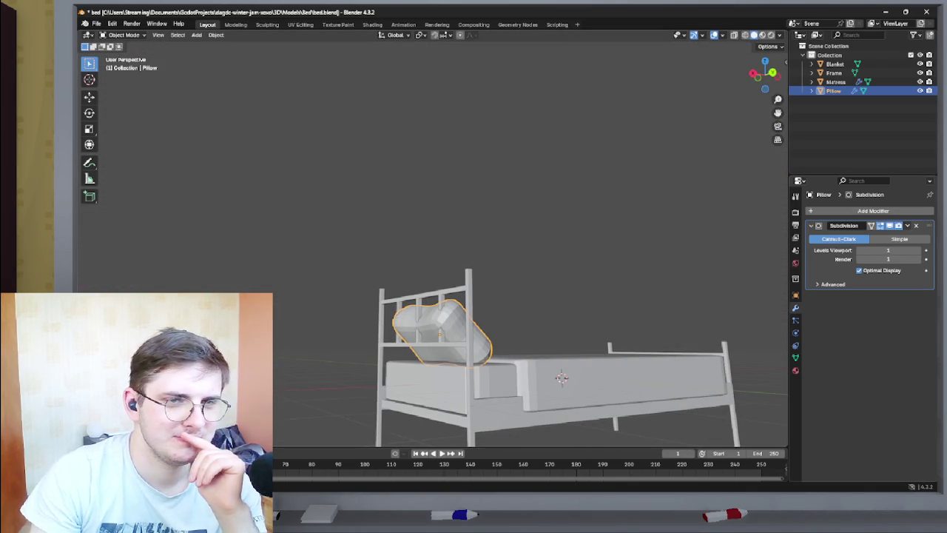
key(KP_4)
key(KP_4)
key(KP_8)
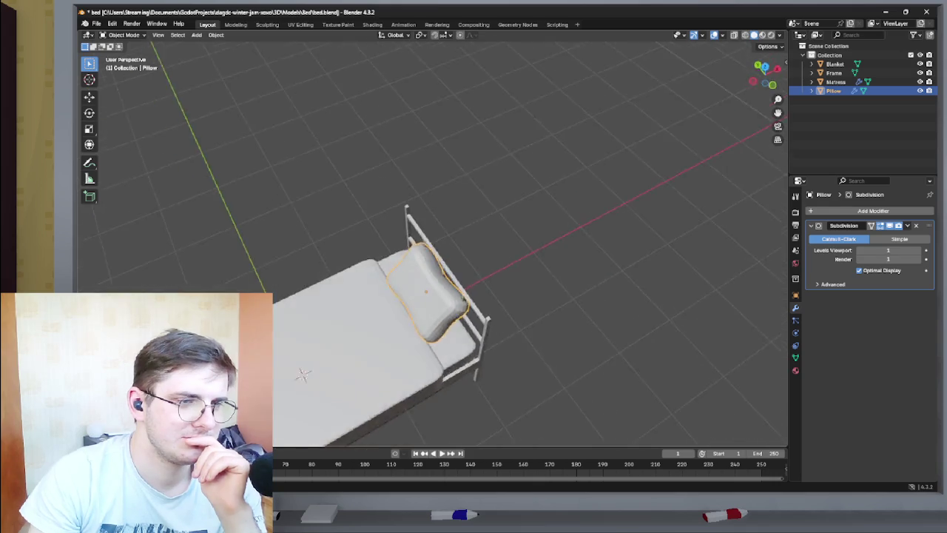
key(KP_4)
key(KP_4)
key(KP_4)
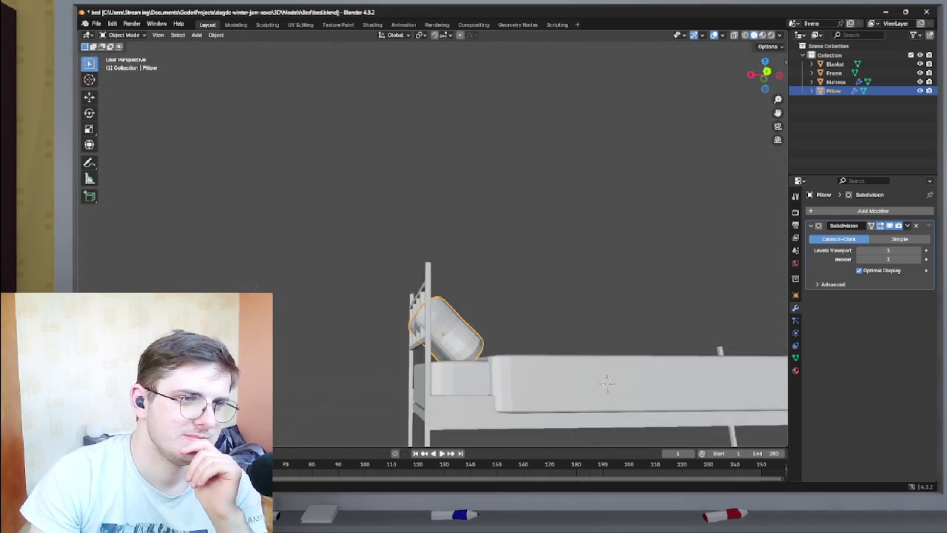
key(KP_6)
key(KP_6)
key(KP_6)
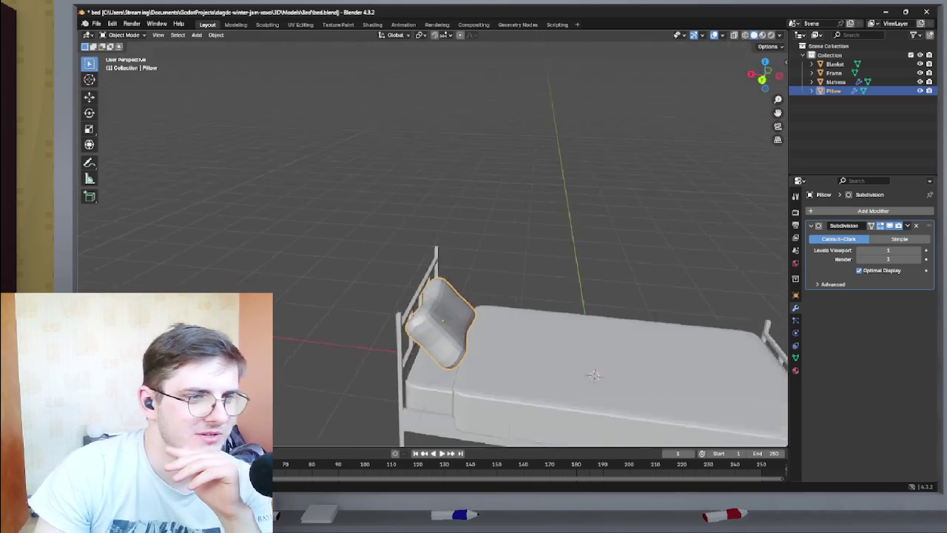
key(KP_8)
key(KP_8)
key(KP_2)
key(KP_6)
key(KP_6)
key(KP_6)
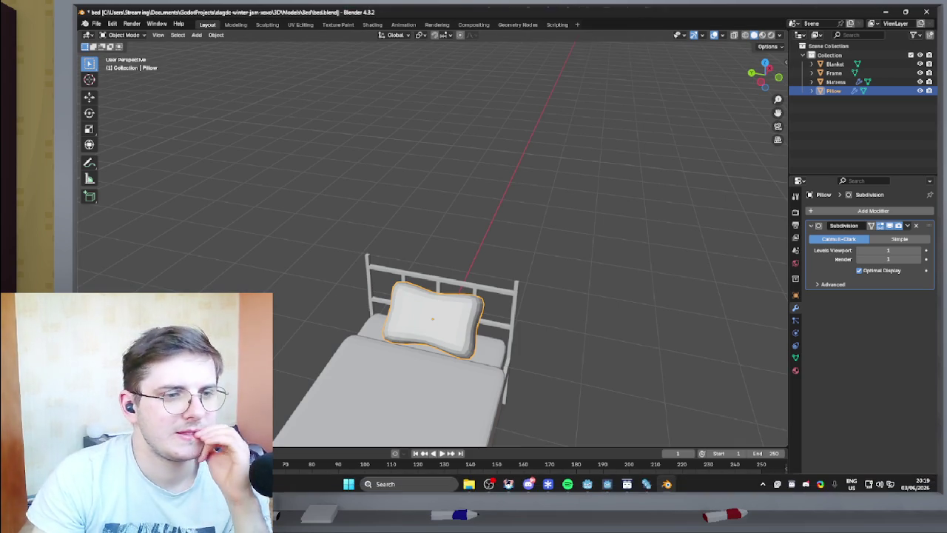
mouse_move(568, 480)
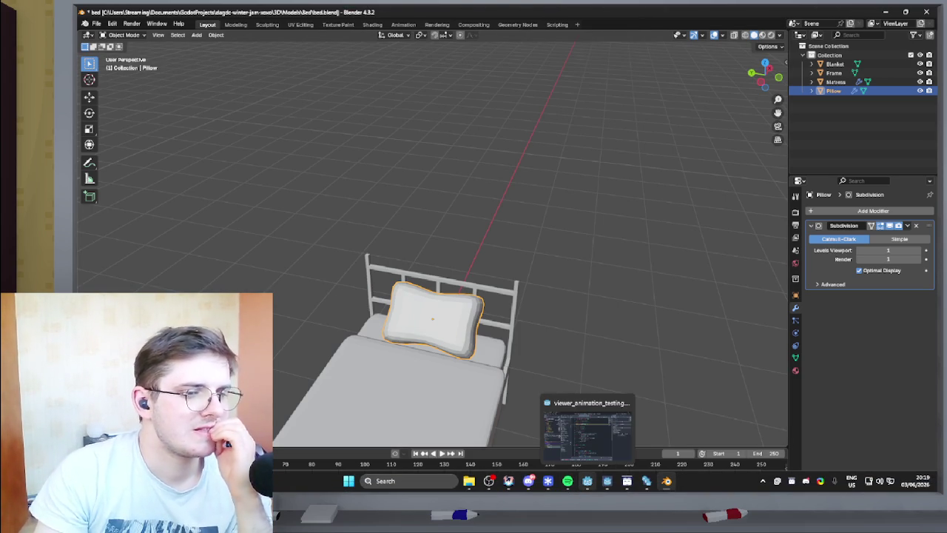
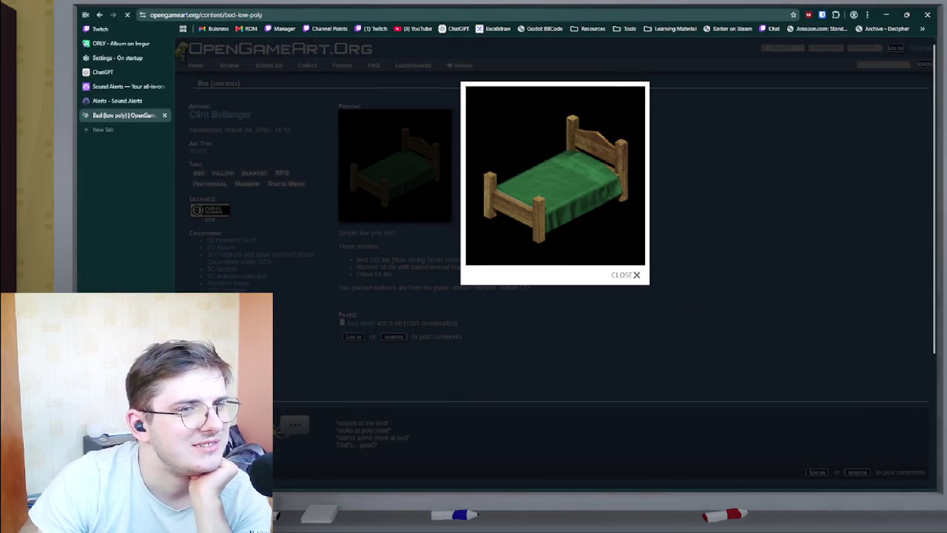
Close the bed preview and view the L-Shaped Couch asset's enlarged preview on OpenGameArt.org.
key(Escape)
key(alt+Left)
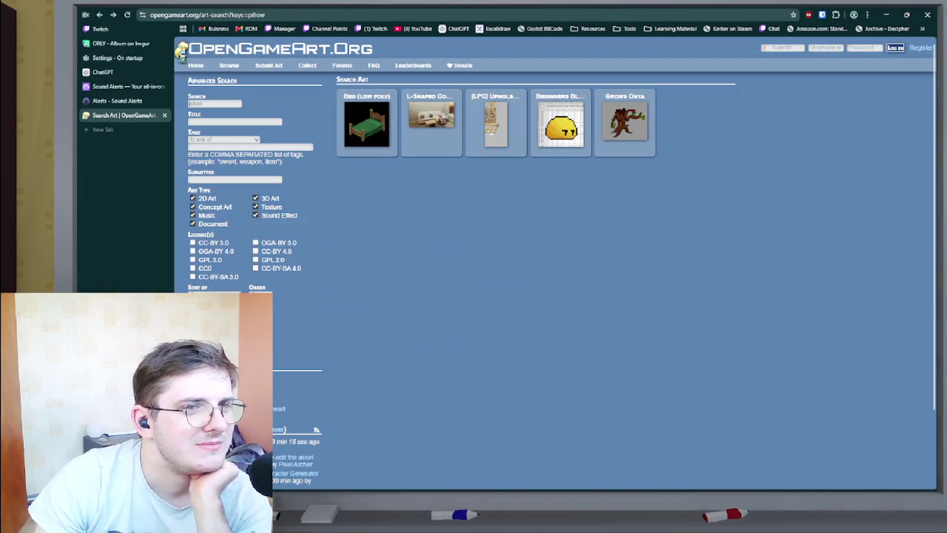
click(432, 115)
click(395, 141)
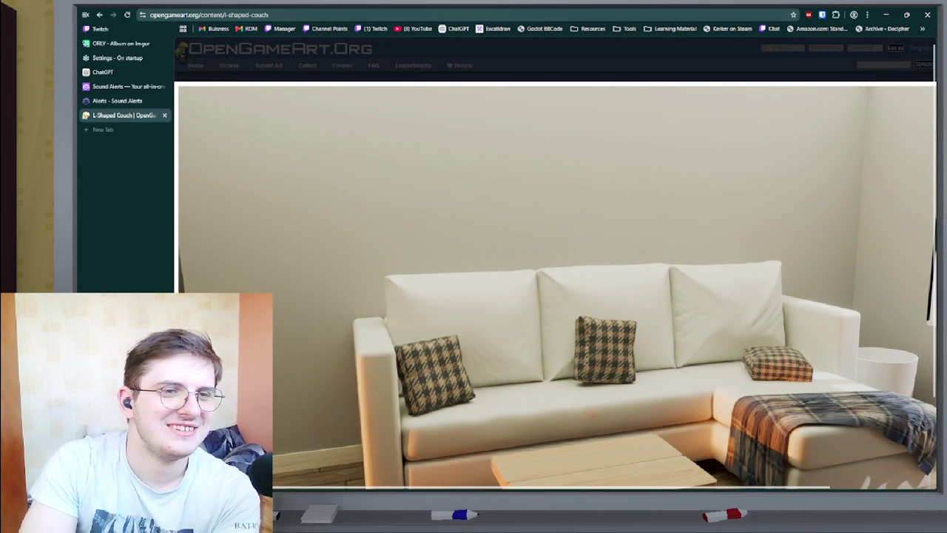
key(Escape)
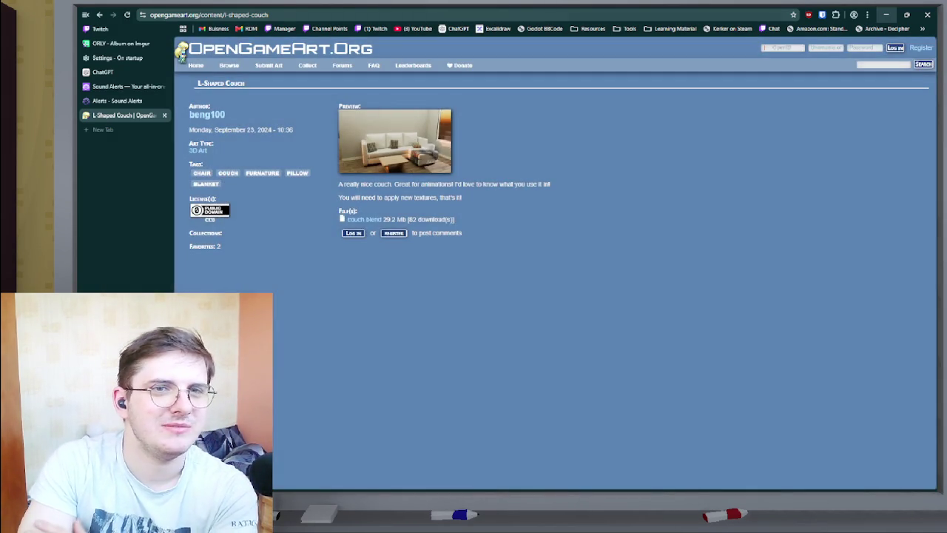
Minimize the browser and orbit around the bed model back in Blender.
click(886, 14)
mouse_move(607, 384)
mouse_down()
mouse_move(623, 392)
mouse_move(585, 434)
mouse_move(548, 415)
mouse_up()
scroll(377, 326, down, 3)
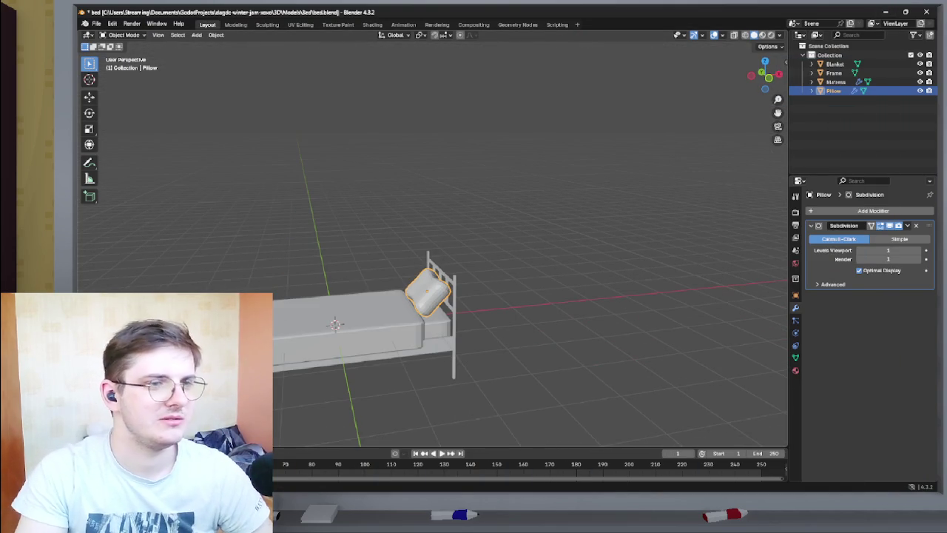
Select the pillow, invert the selection, and delete the blanket, frame and mattress.
click(370, 318)
click(427, 291)
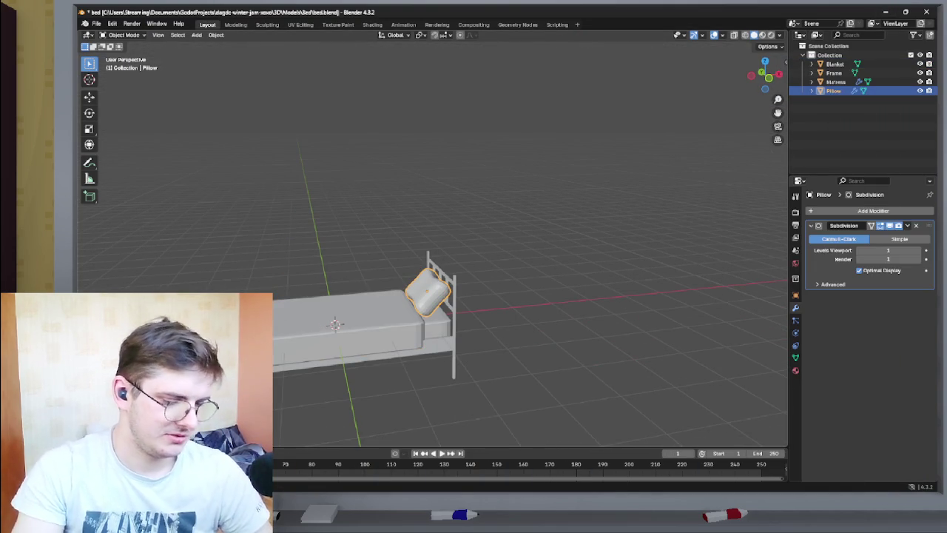
key(ctrl+i)
key(Delete)
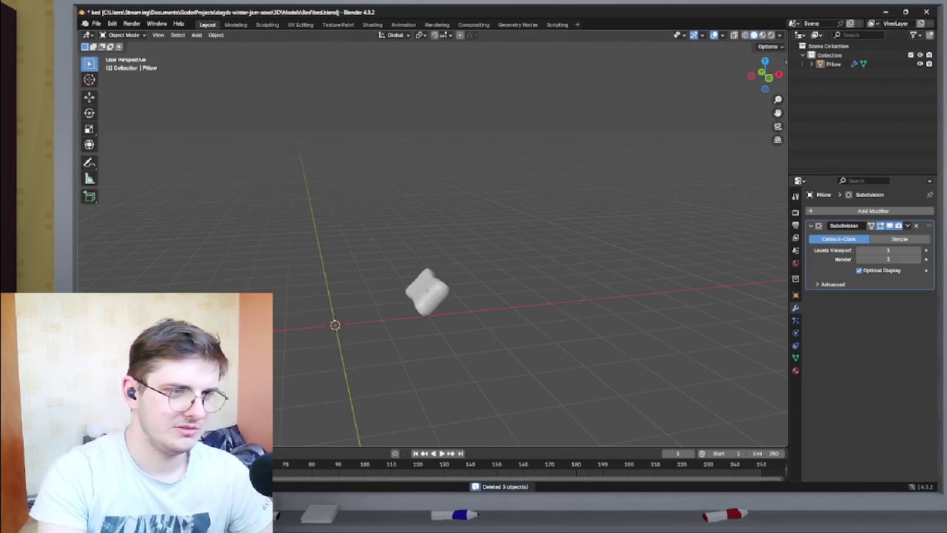
Snap the pillow onto the 3D cursor at the world origin with Selection to Cursor.
key(a)
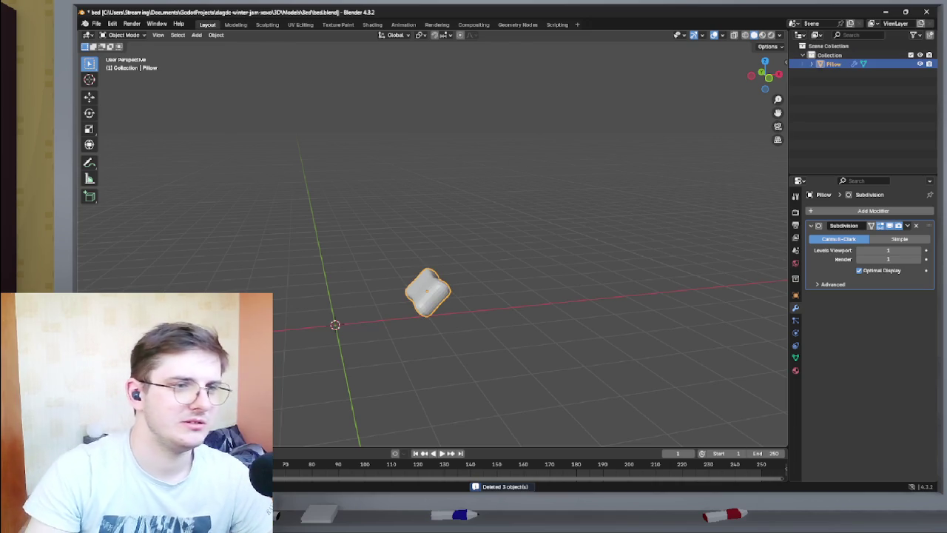
key(shift+a)
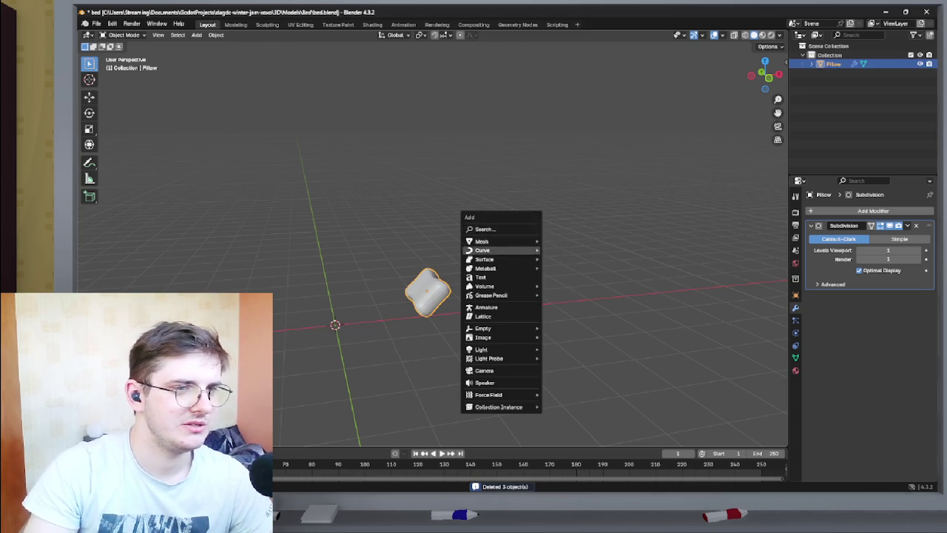
key(Escape)
key(alt+a)
key(shift+s)
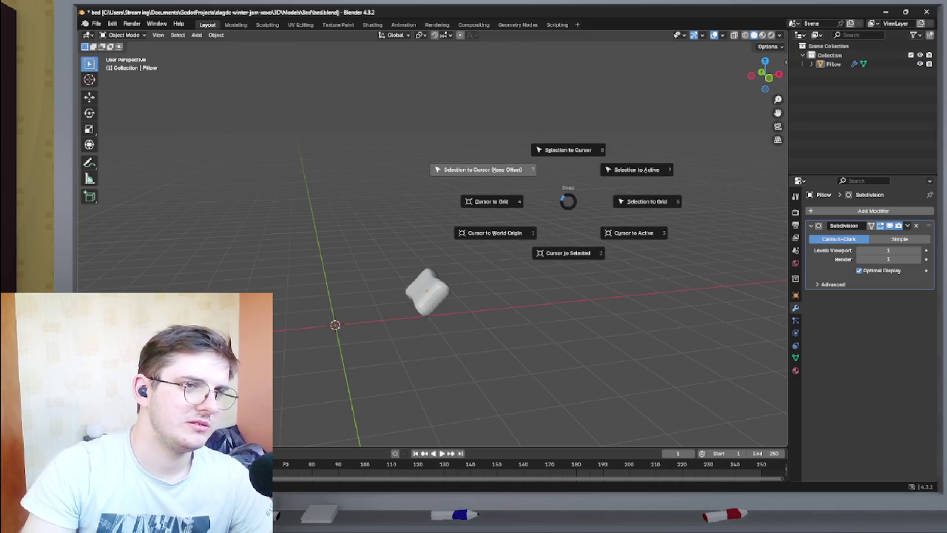
key(Escape)
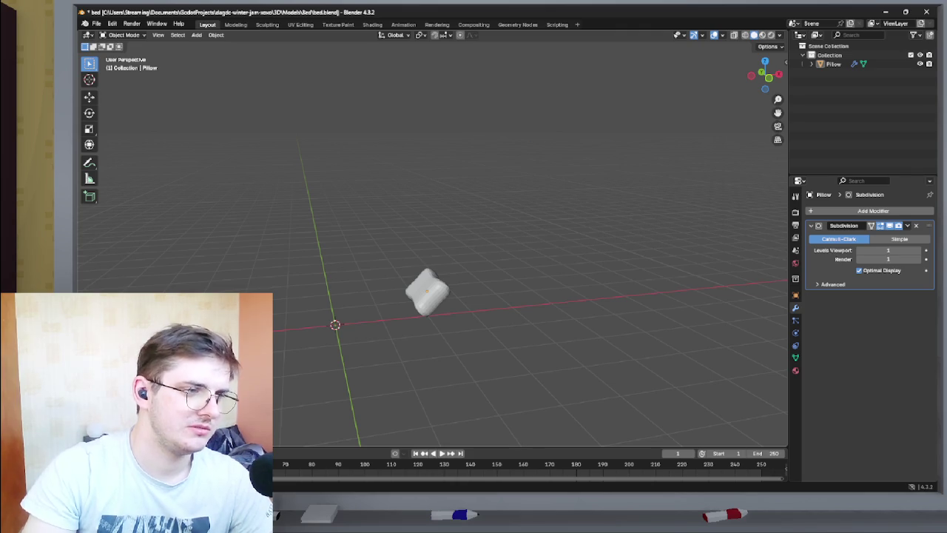
key(a)
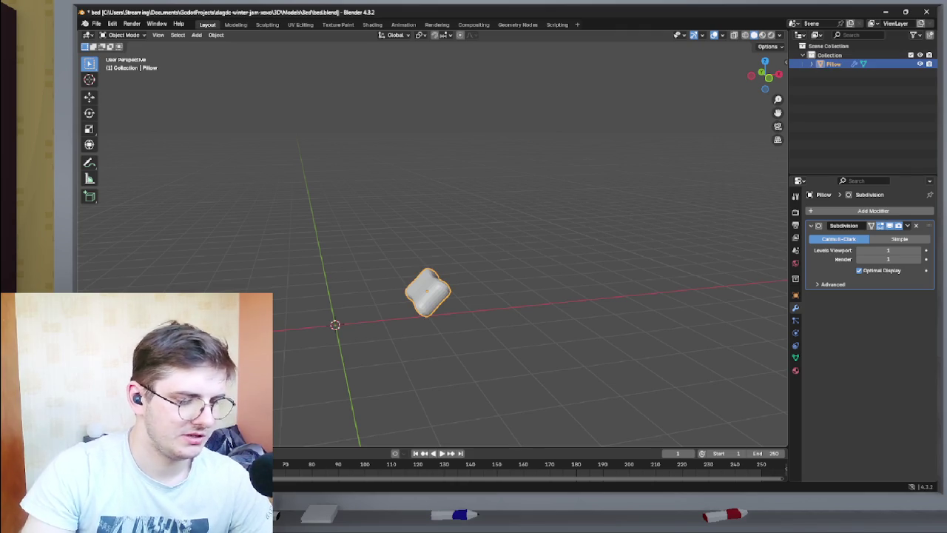
key(shift+s)
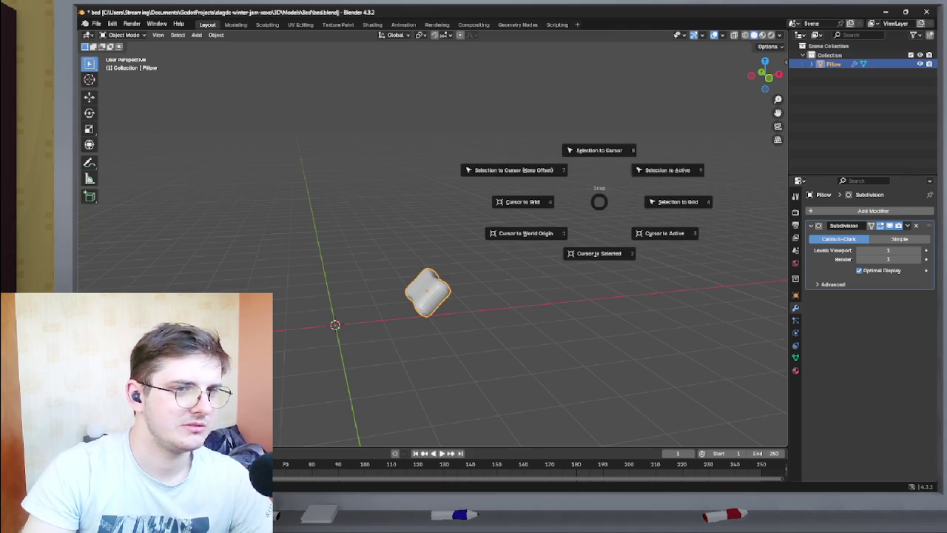
click(598, 156)
Frame the pillow in front orthographic view and show its object properties.
key(KP_1)
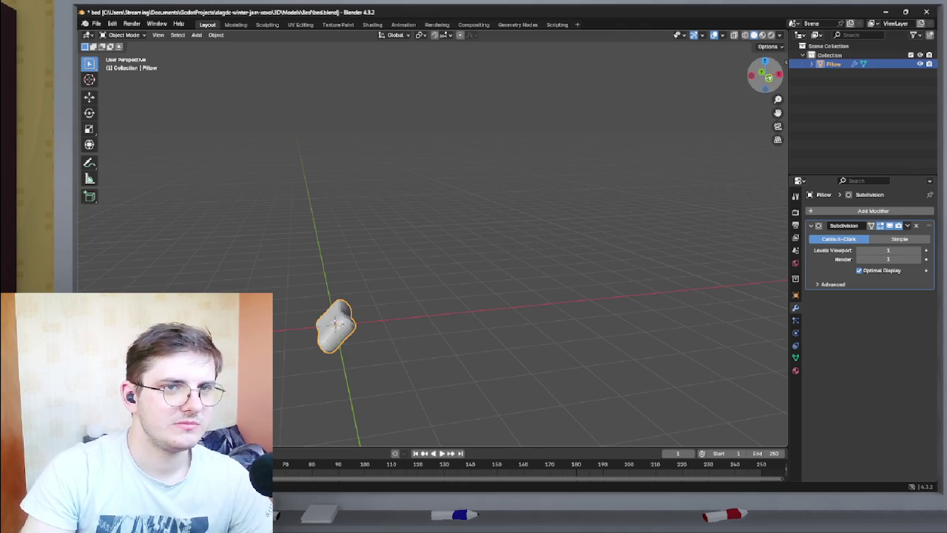
key(KP_Decimal)
click(795, 278)
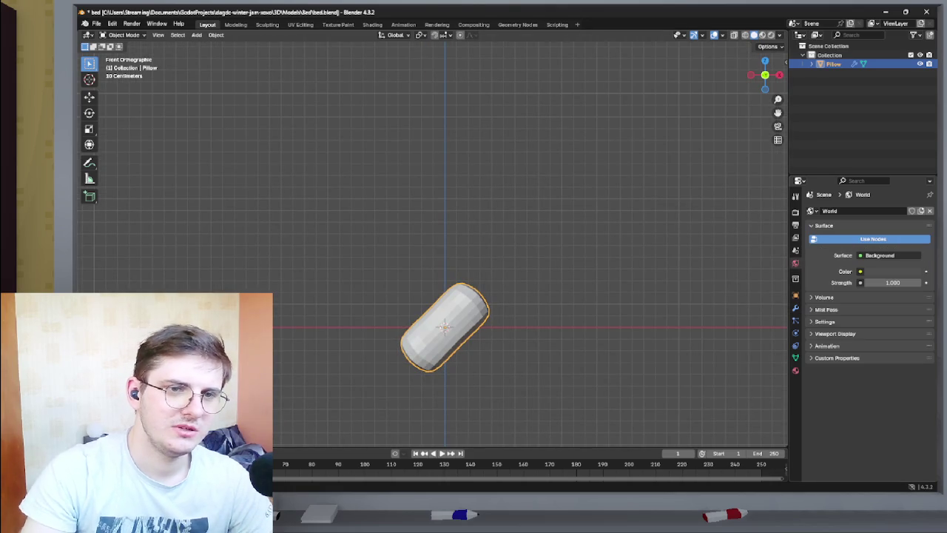
Rotate the pillow to -90° on Z and -45° on X in its transform fields.
click(795, 295)
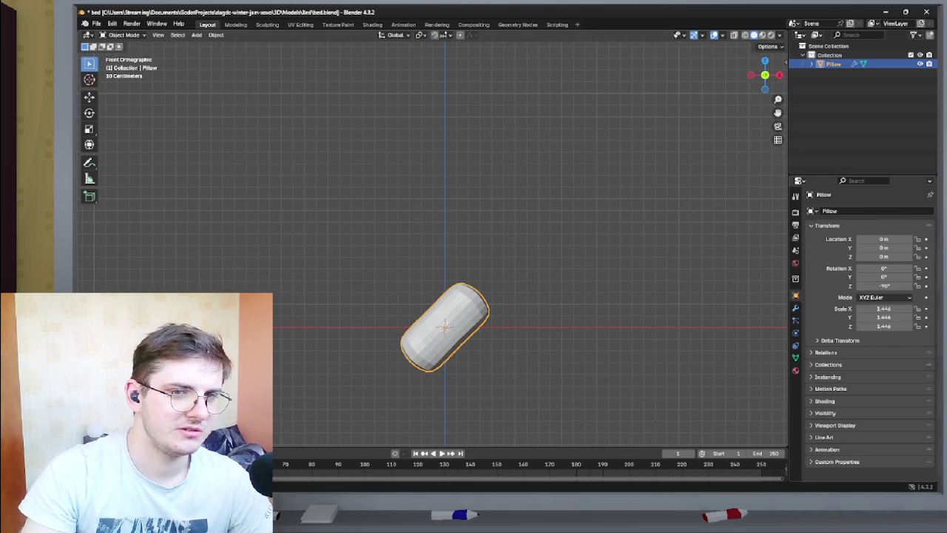
mouse_move(884, 286)
mouse_down()
mouse_move(862, 285)
mouse_move(872, 286)
mouse_up()
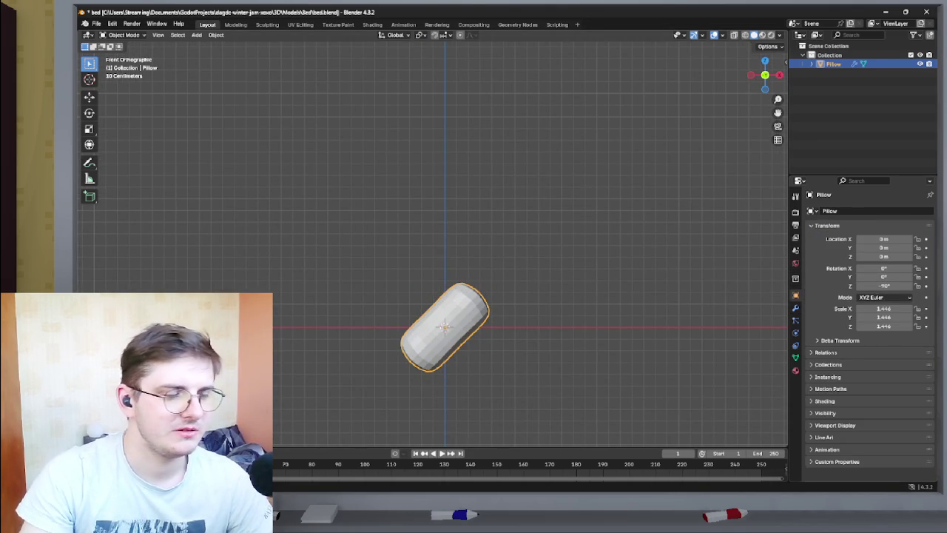
key(Tab)
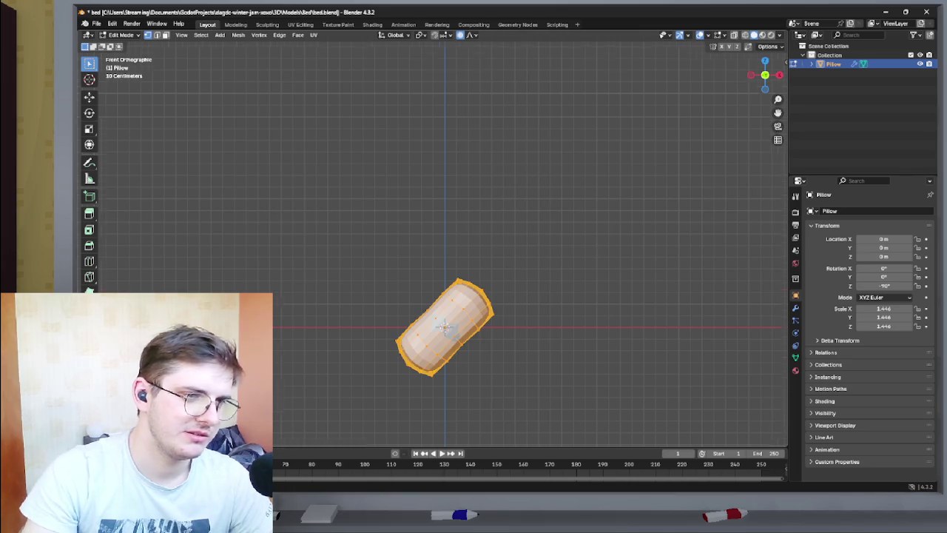
scroll(433, 244, up, 1)
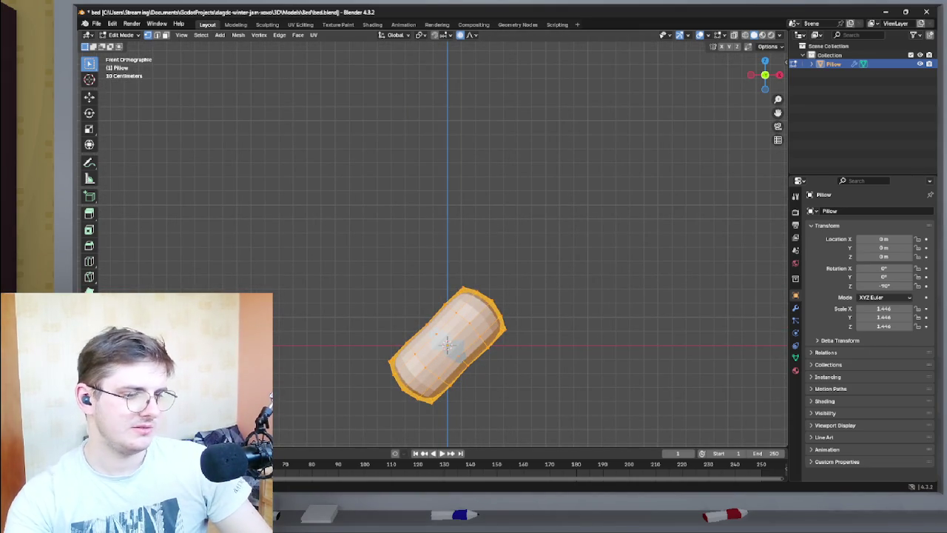
key(Tab)
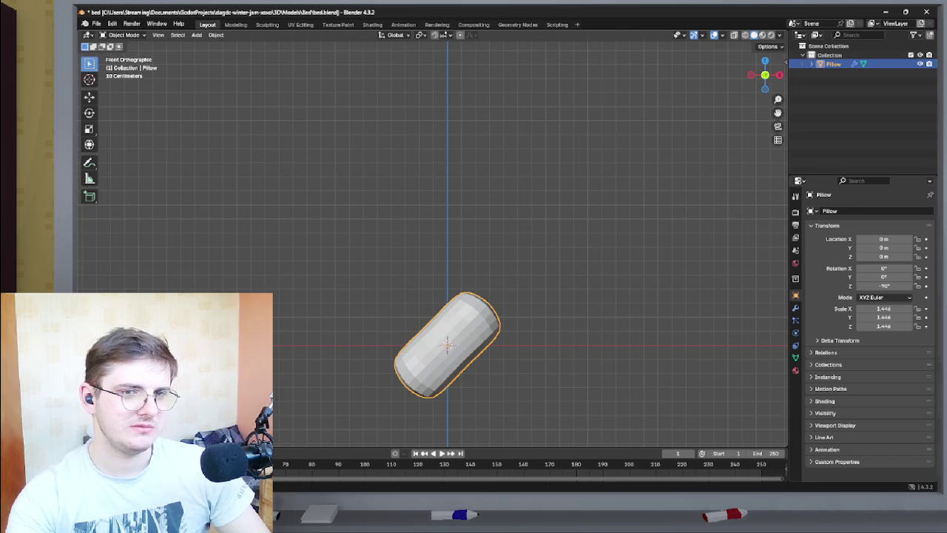
mouse_move(884, 277)
mouse_down()
mouse_move(851, 267)
mouse_move(881, 268)
mouse_up()
key(BackSpace)
Orbit to check the tilted pillow and bring up Save As.
mouse_move(765, 74)
mouse_down()
mouse_move(750, 81)
mouse_move(765, 59)
mouse_move(781, 70)
mouse_move(766, 89)
mouse_up()
drag(765, 77, 712, 91)
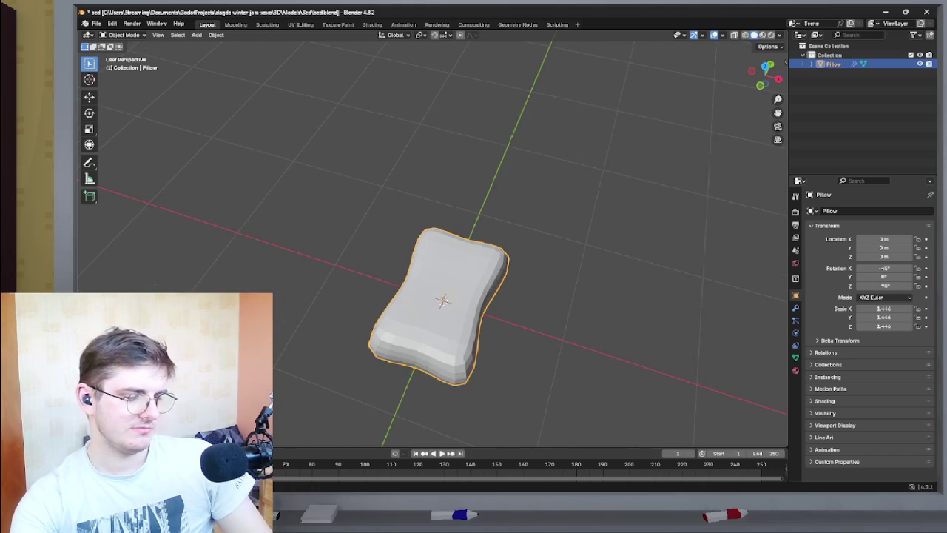
key(ctrl+shift+s)
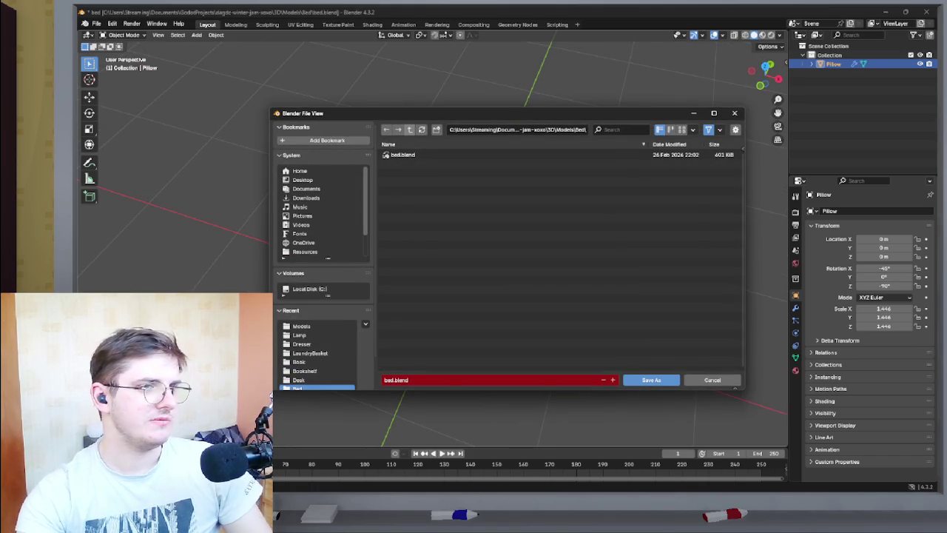
Browse the save dialog up to GodotProjects and into the classroom project's folders.
click(409, 130)
click(409, 129)
click(409, 130)
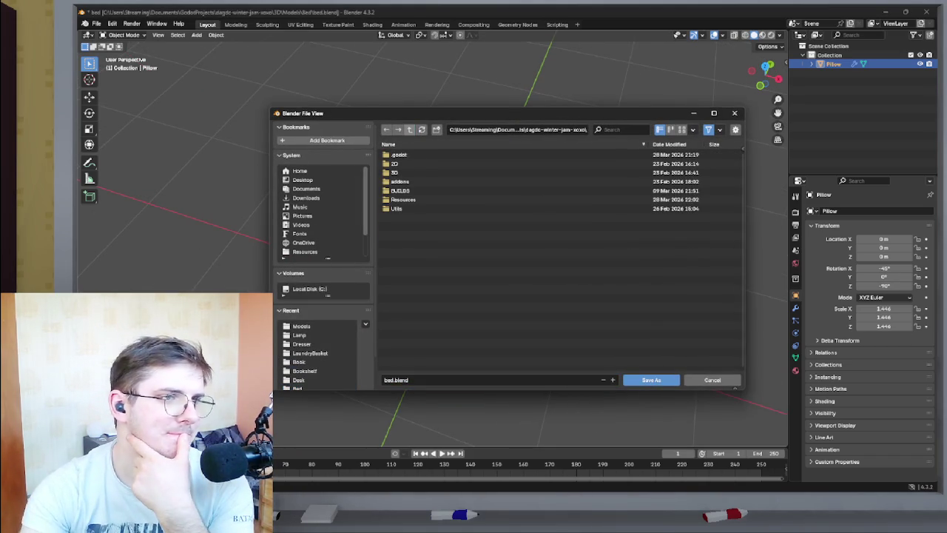
click(409, 129)
click(404, 190)
double_click(403, 190)
double_click(403, 199)
click(400, 164)
double_click(399, 164)
click(409, 129)
click(409, 130)
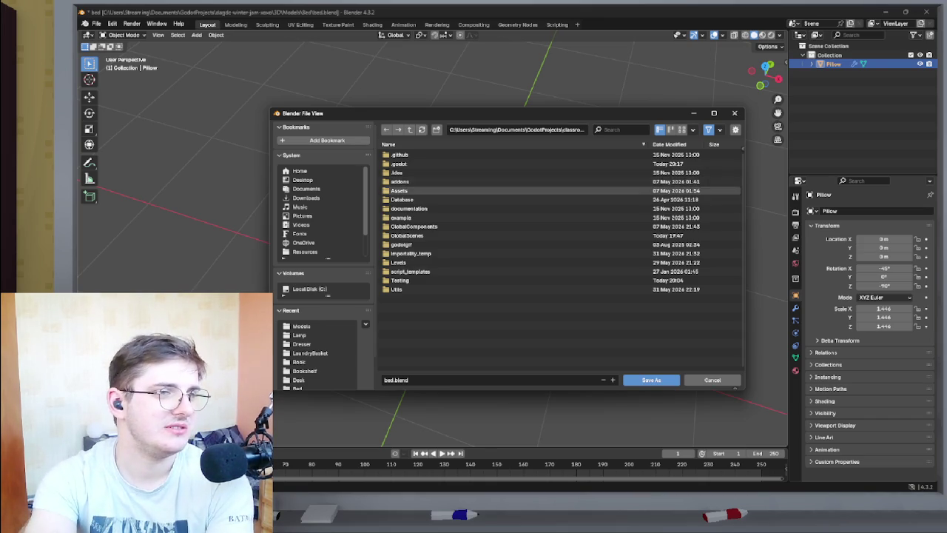
Enter the classroom project's Assets/Models folder.
double_click(400, 190)
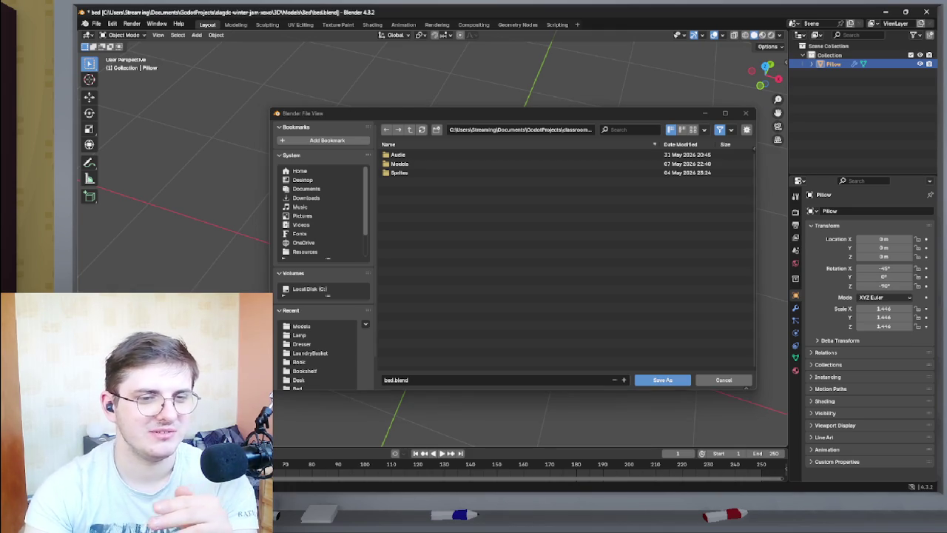
click(398, 155)
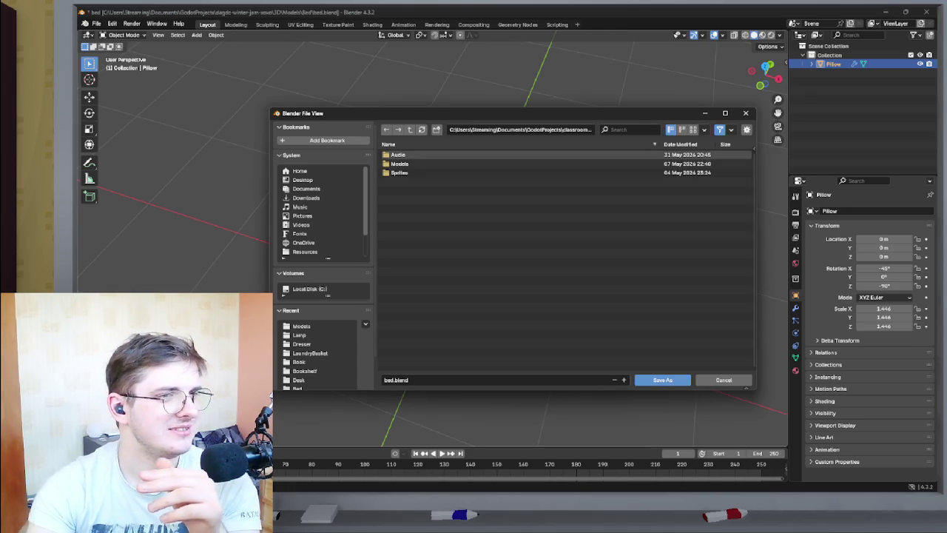
click(399, 163)
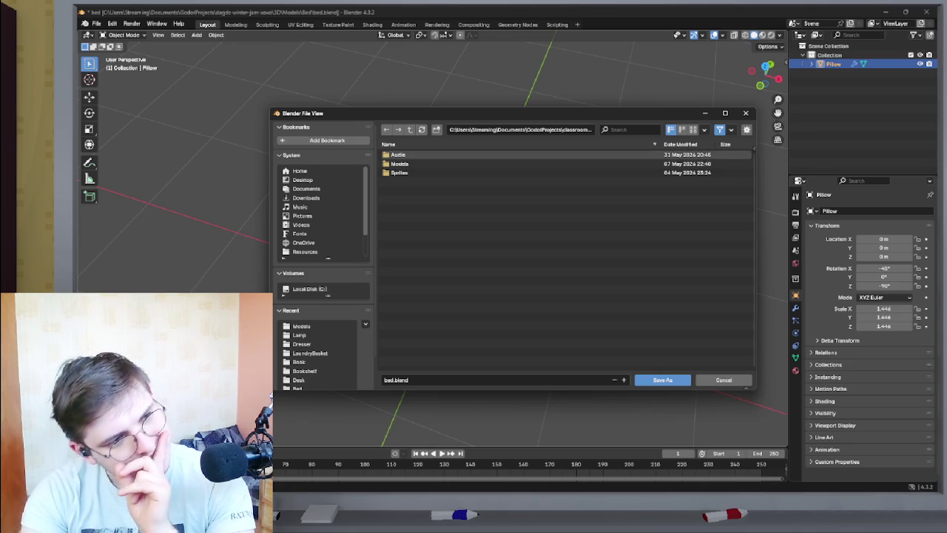
double_click(400, 164)
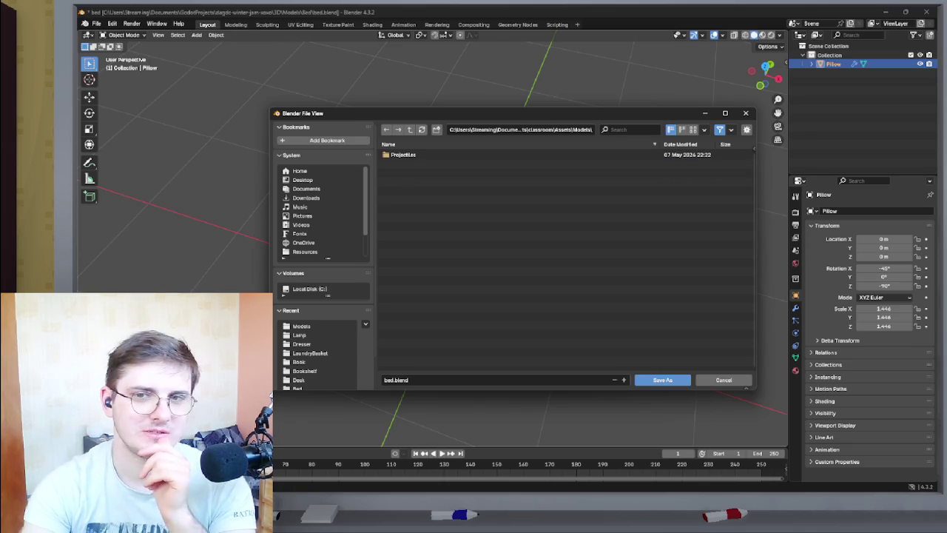
Save the file as pillow.blend, then close Blender.
click(385, 379)
click(385, 380)
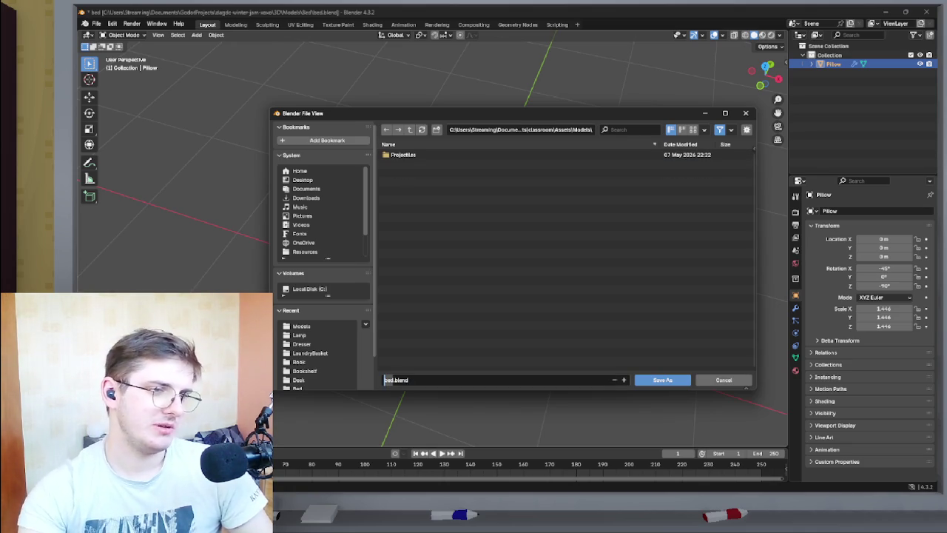
key(Delete)
key(Delete)
key(Delete)
text(pillow)
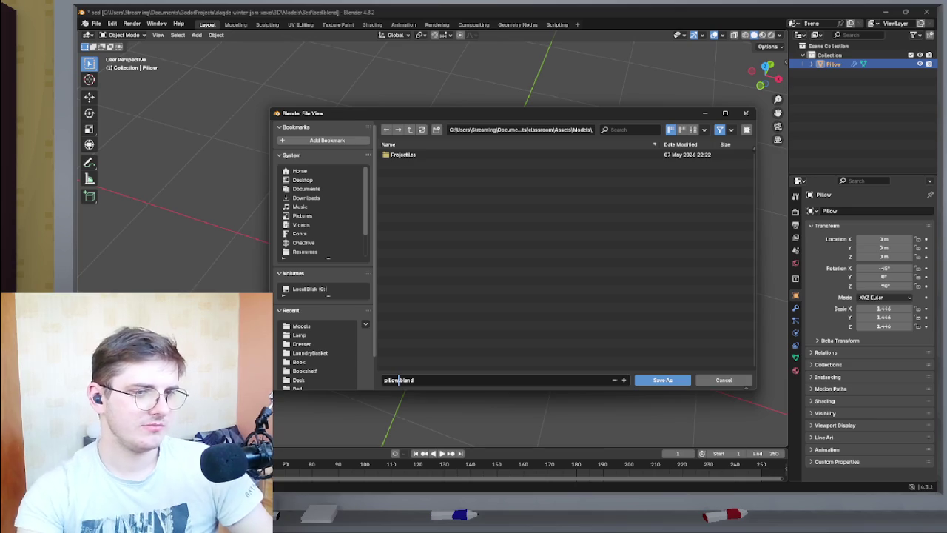
key(Return)
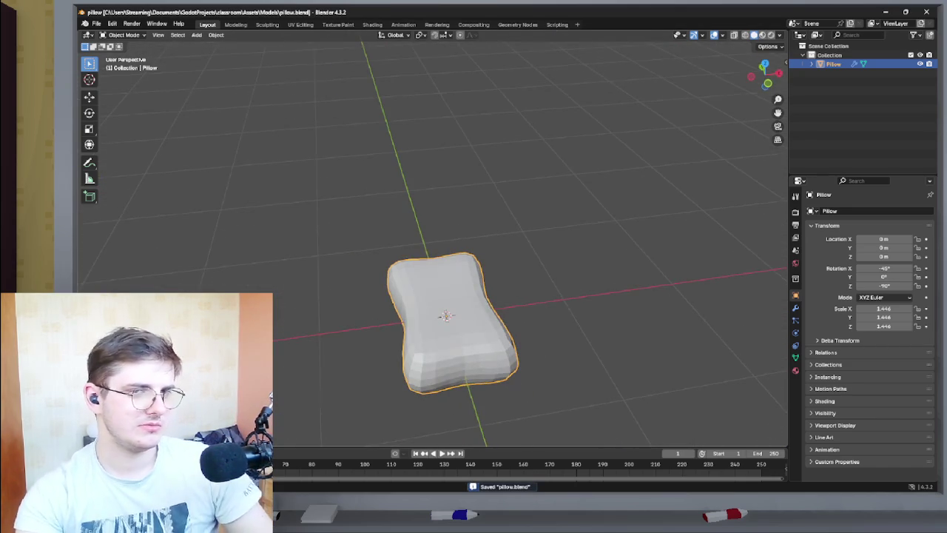
drag(764, 74, 722, 74)
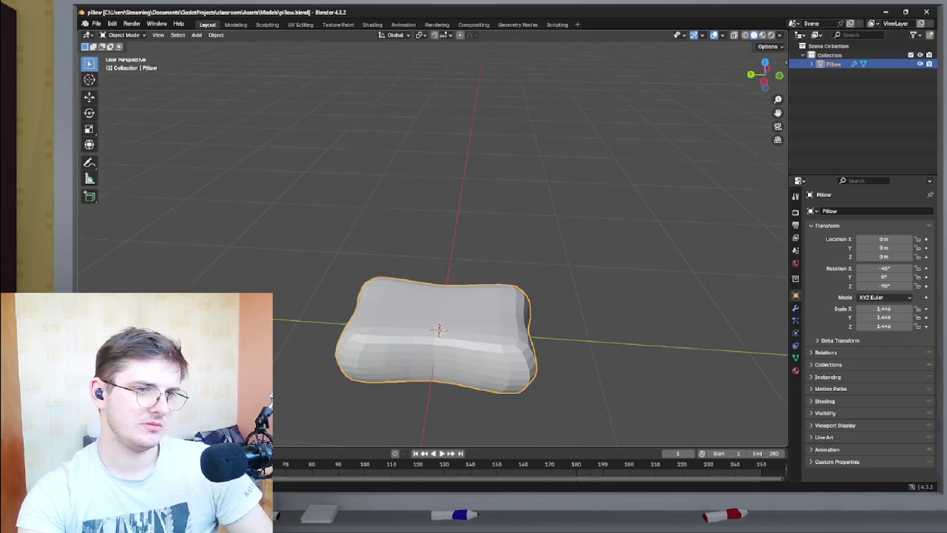
click(927, 12)
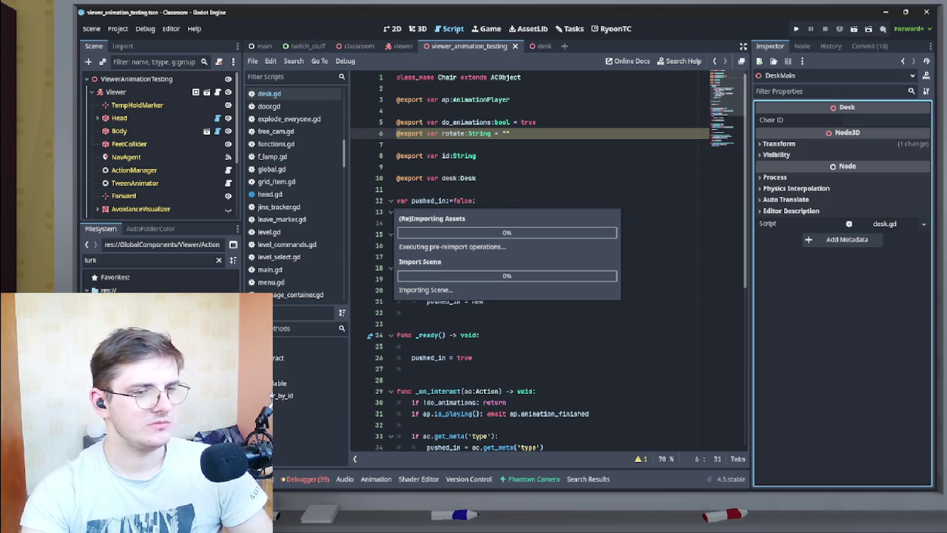
Replace the old lurk filter with 'pillo' in the FileSystem dock to find pillow.blend.
click(657, 481)
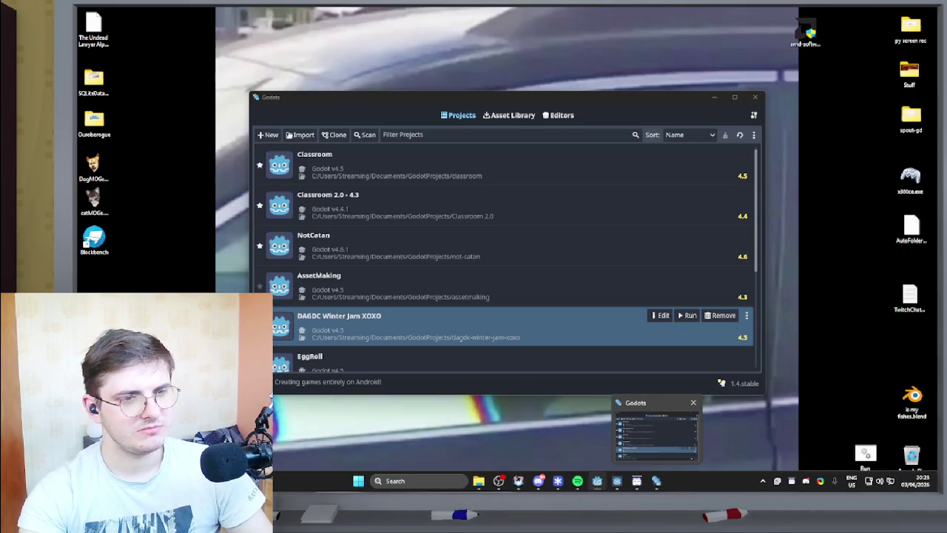
mouse_move(558, 481)
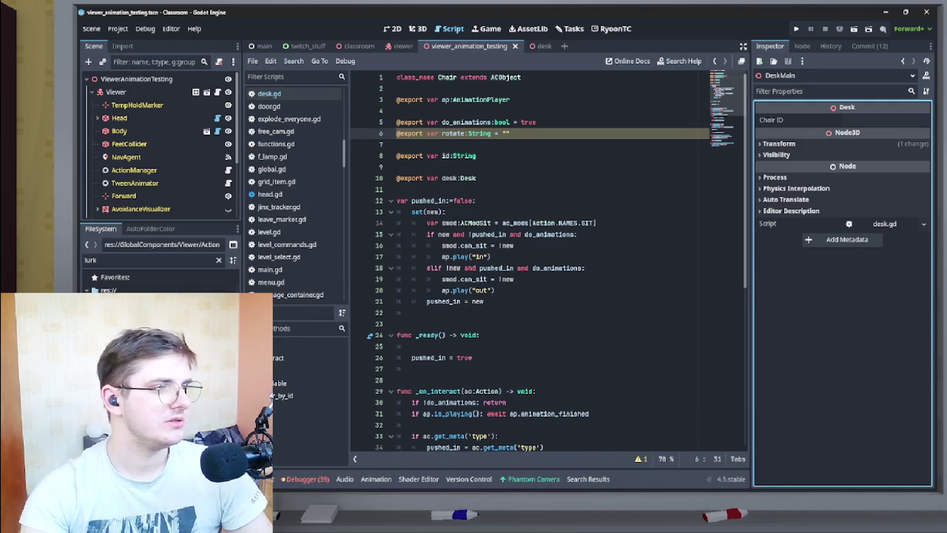
click(218, 259)
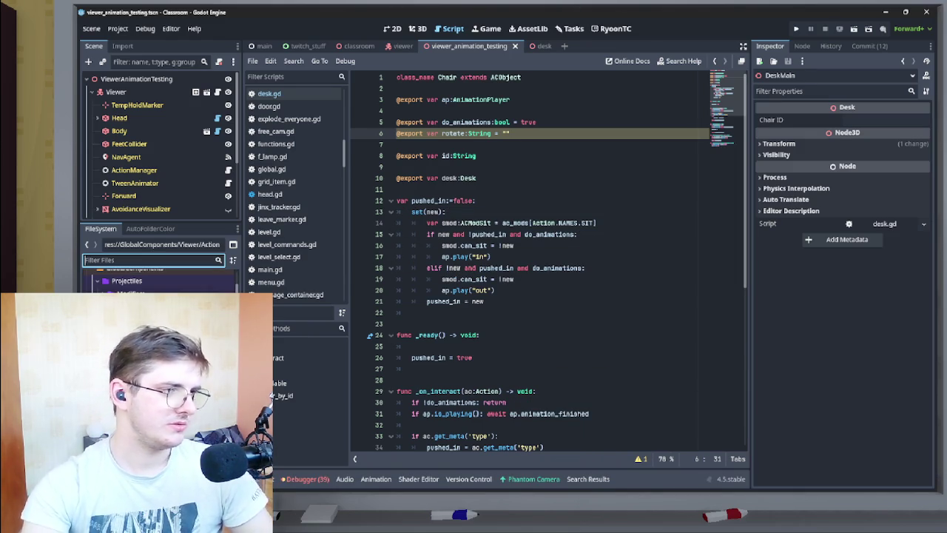
text(pillo)
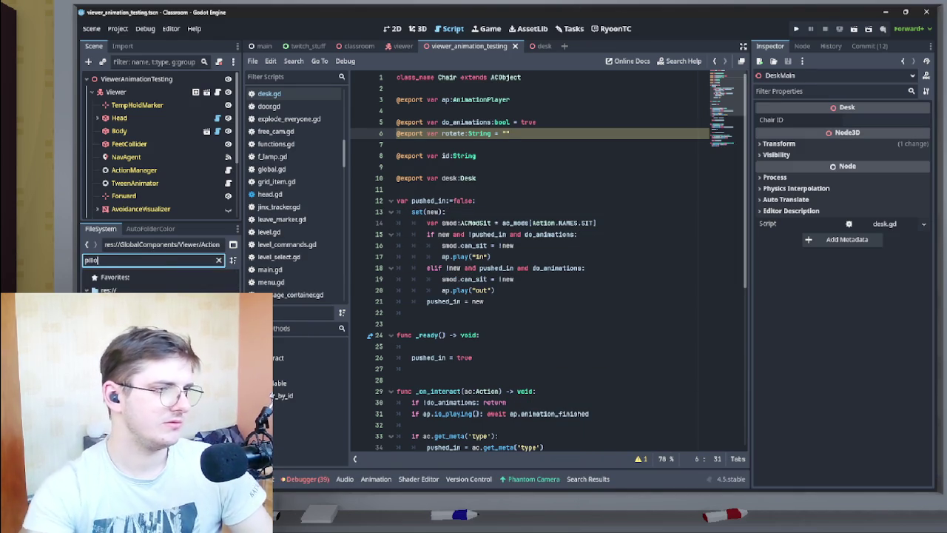
right_click(129, 327)
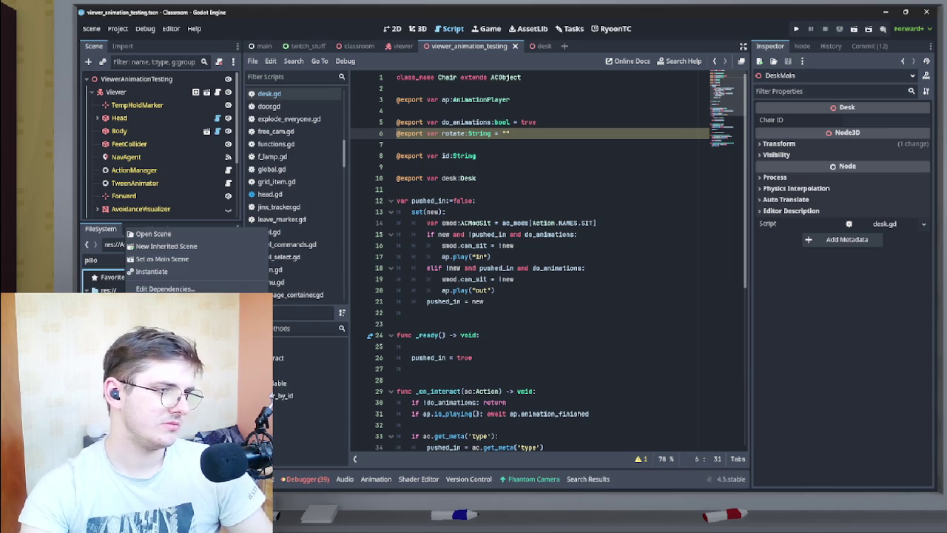
key(Escape)
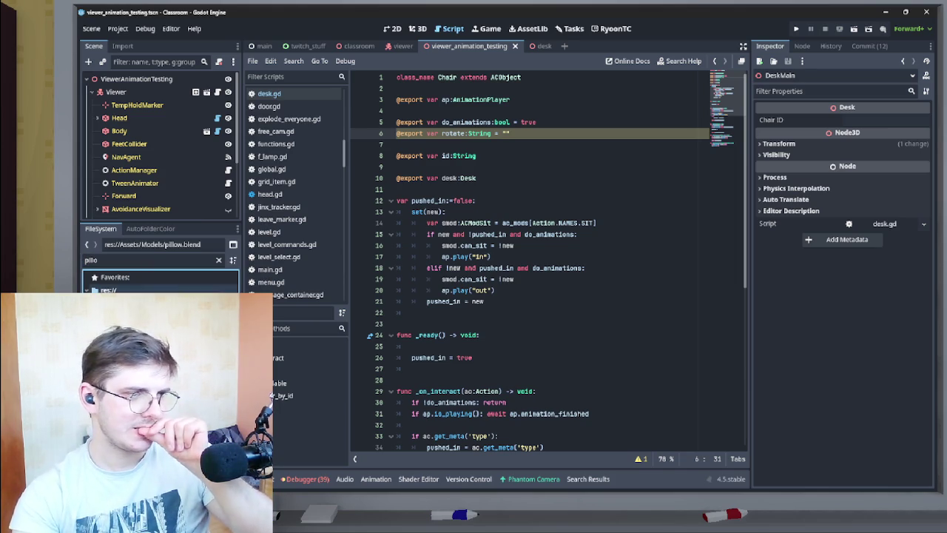
Create a new 'blender' folder inside res://Assets/Models/.
key(Up)
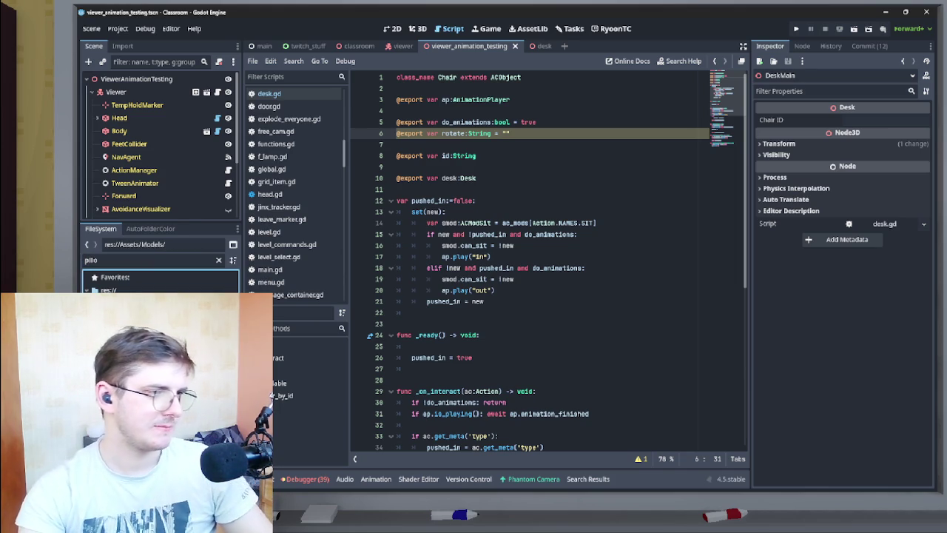
right_click(158, 295)
click(222, 301)
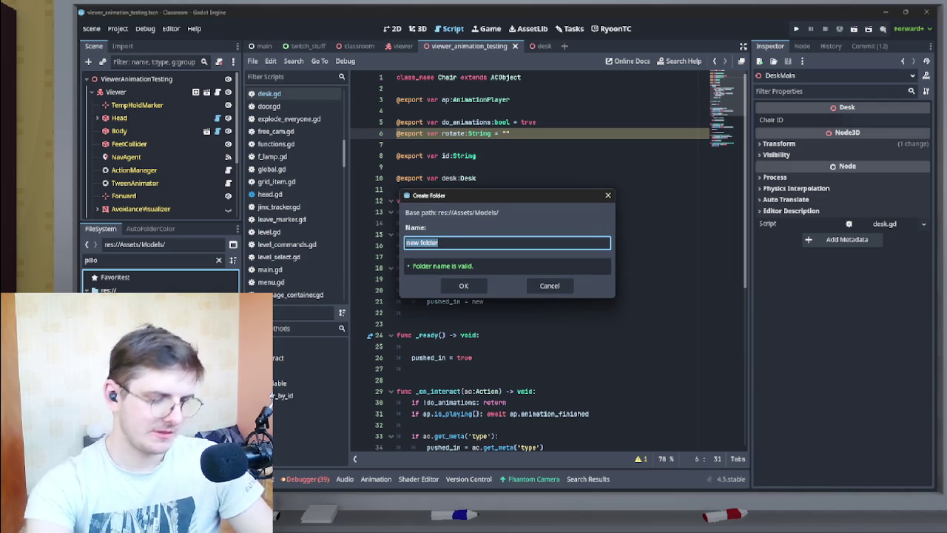
text(blend)
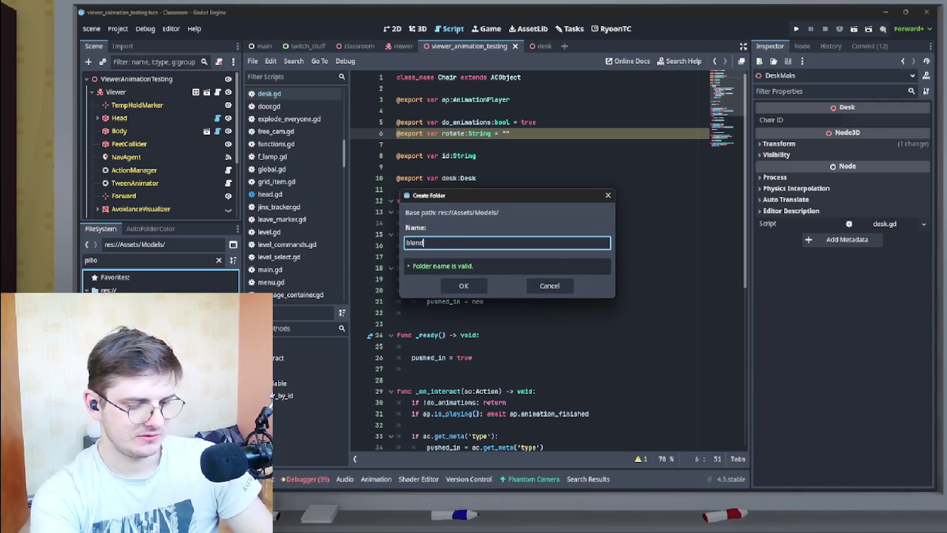
click(406, 243)
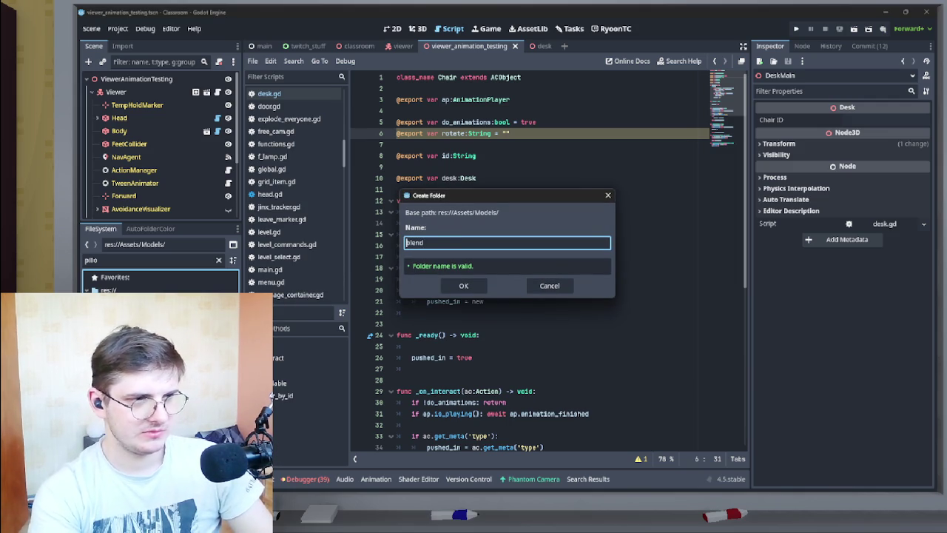
key(Return)
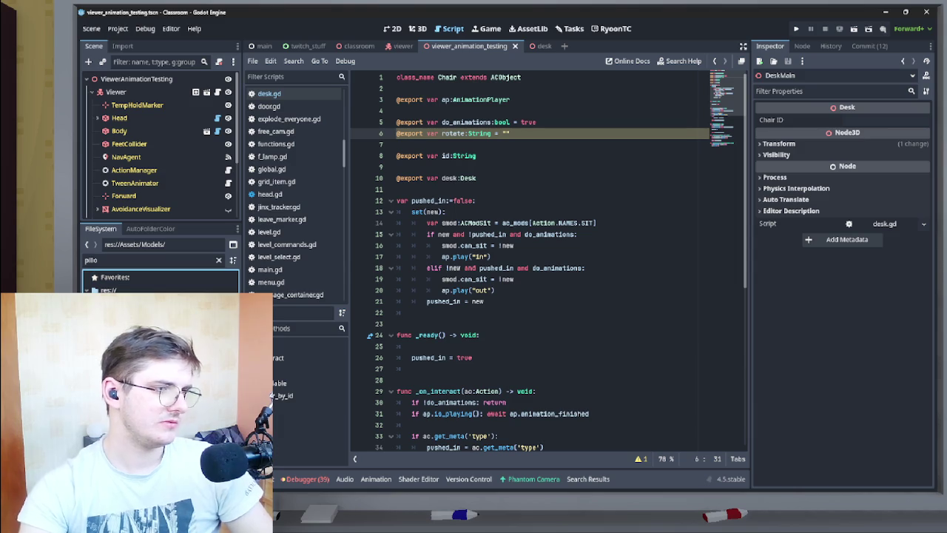
Search the FileSystem for 'blend', then clear the filter to browse the full file tree.
key(ctrl+a)
text(ble)
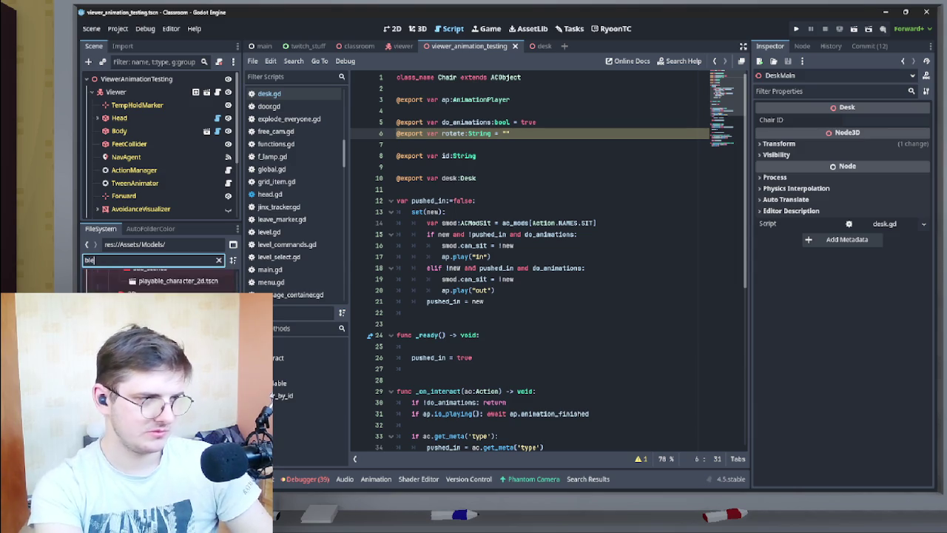
text(nd)
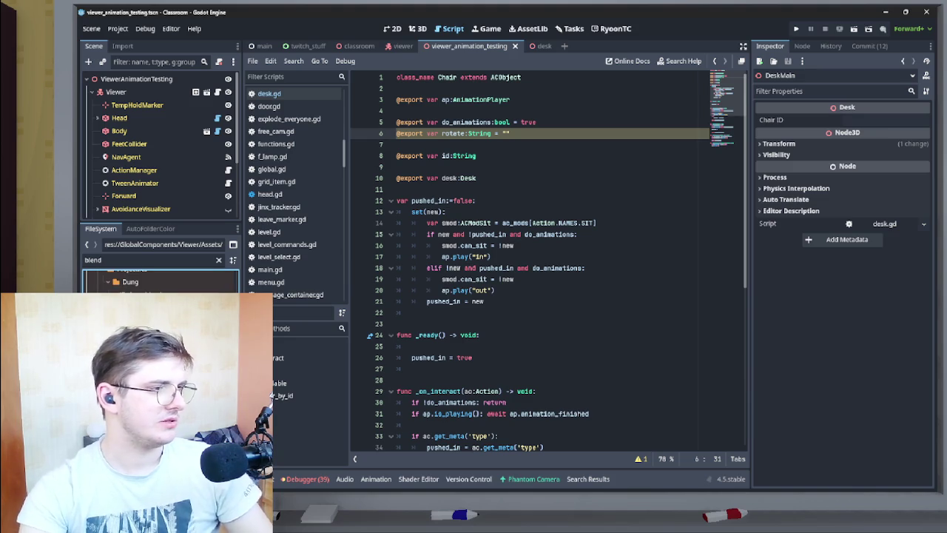
click(219, 260)
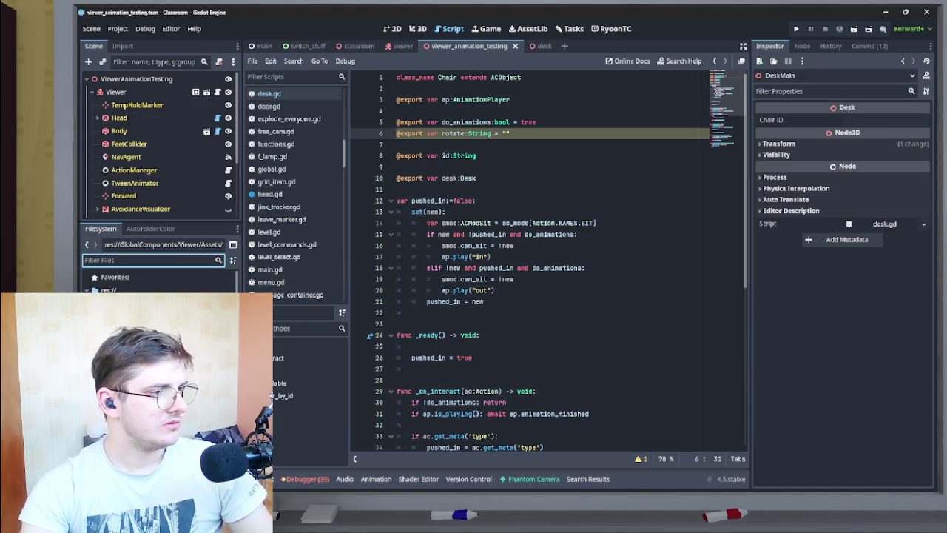
click(138, 275)
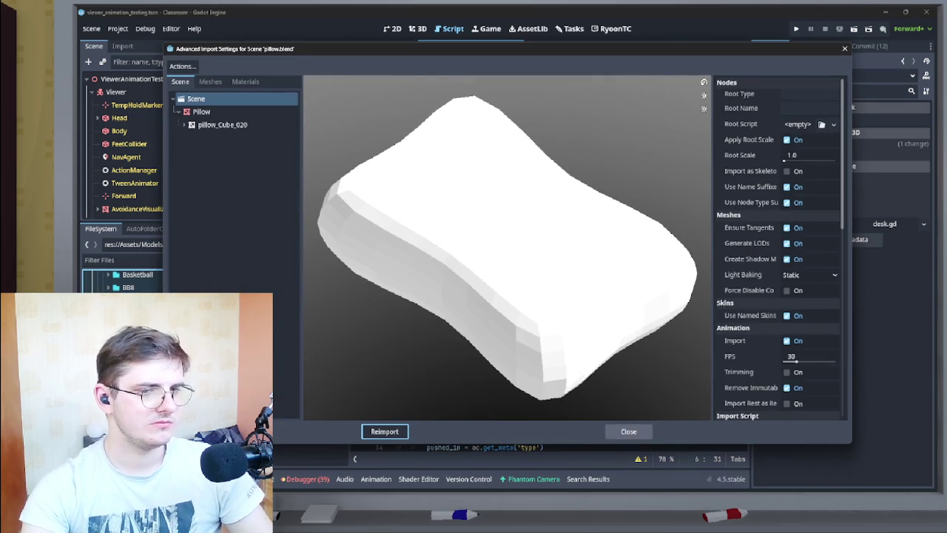
Close the import settings and open pillow.blend in Blender via Open in External Program.
key(Escape)
right_click(155, 229)
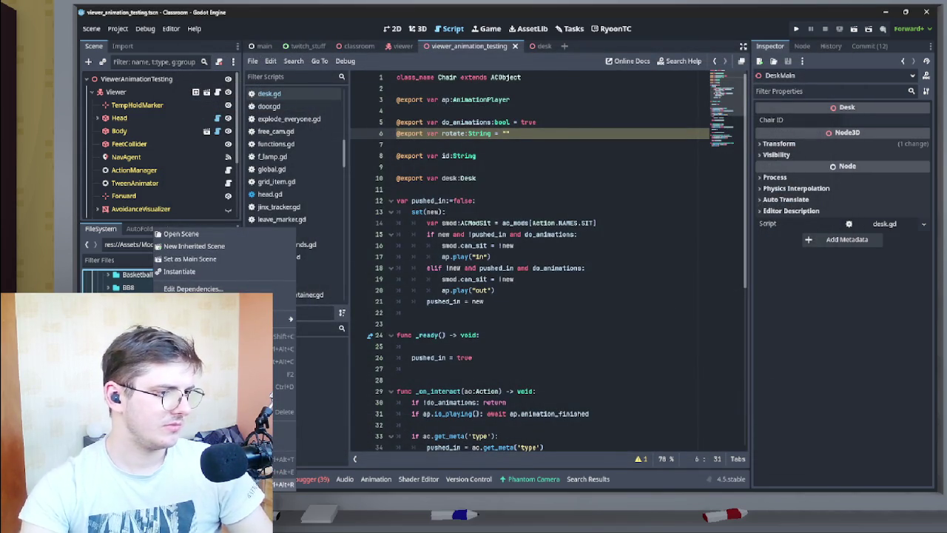
click(214, 471)
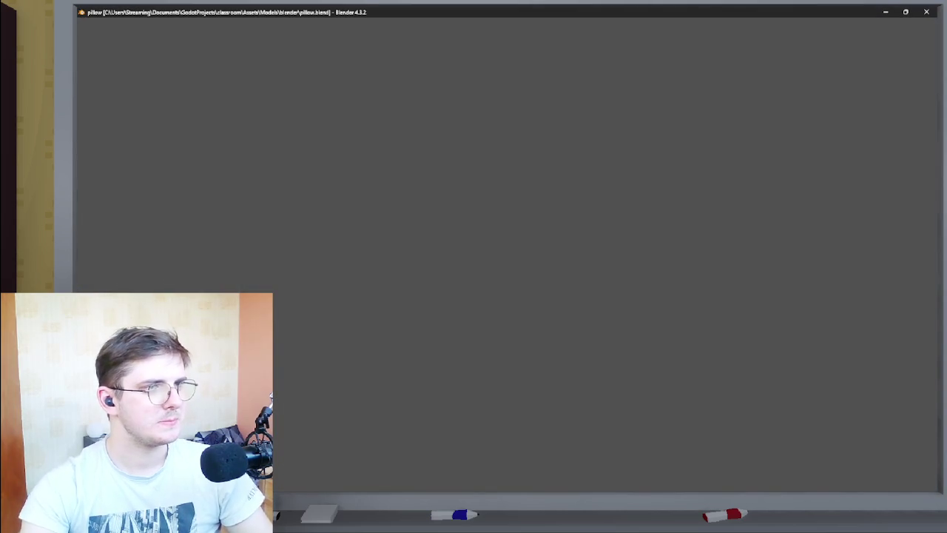
Start a glTF 2.0 export and review its include, data and mesh options.
click(96, 23)
key(Escape)
click(96, 23)
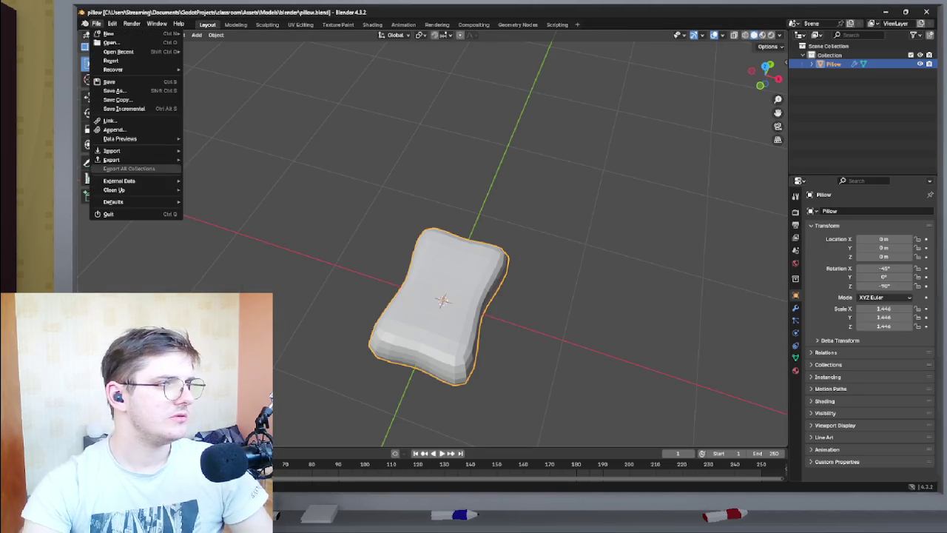
mouse_move(118, 160)
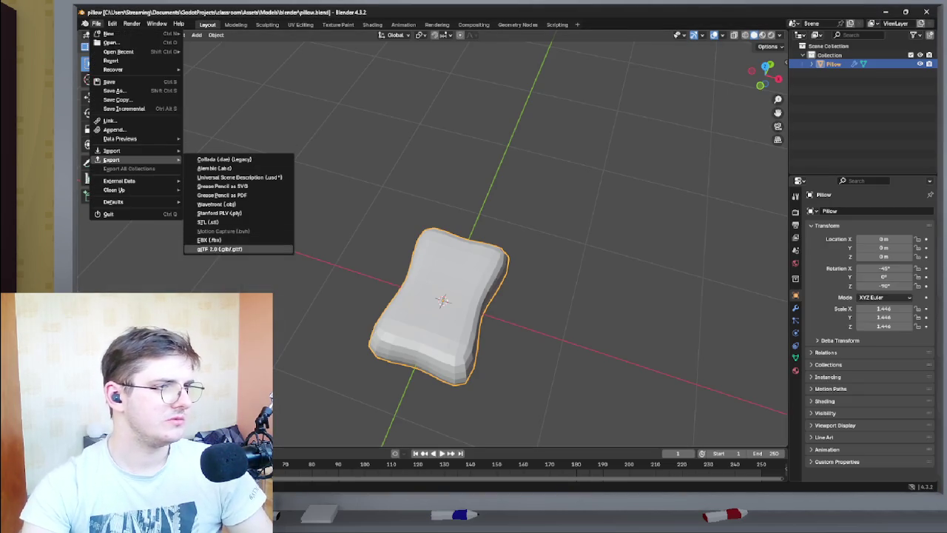
click(219, 248)
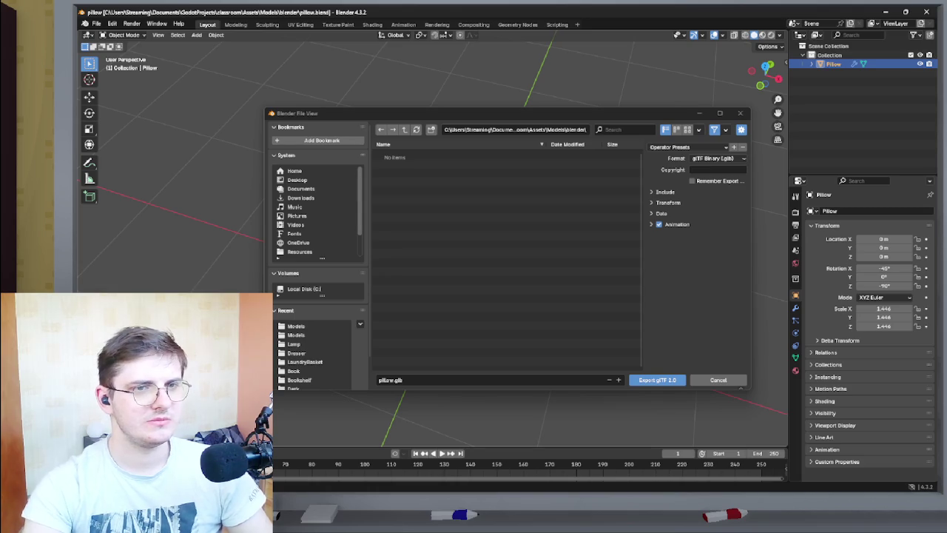
click(661, 191)
click(660, 192)
click(661, 213)
click(662, 237)
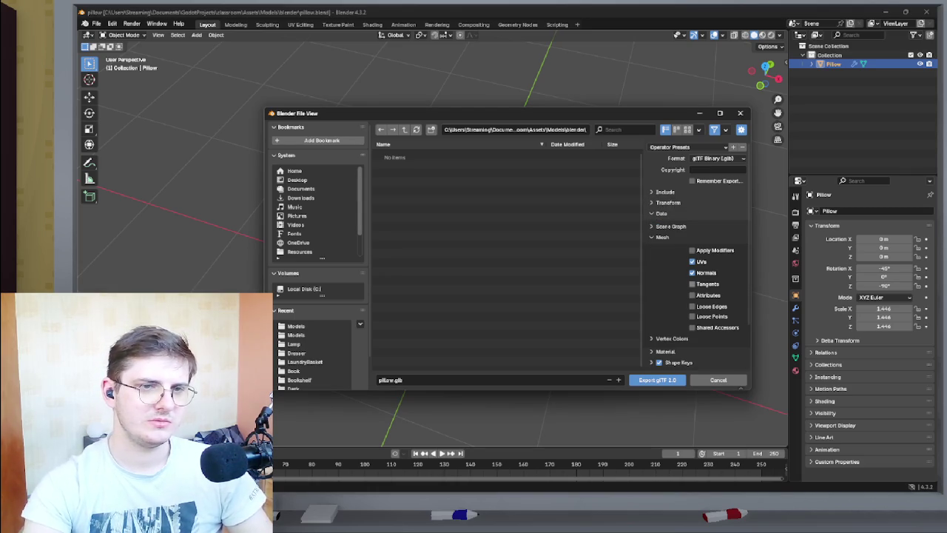
click(663, 237)
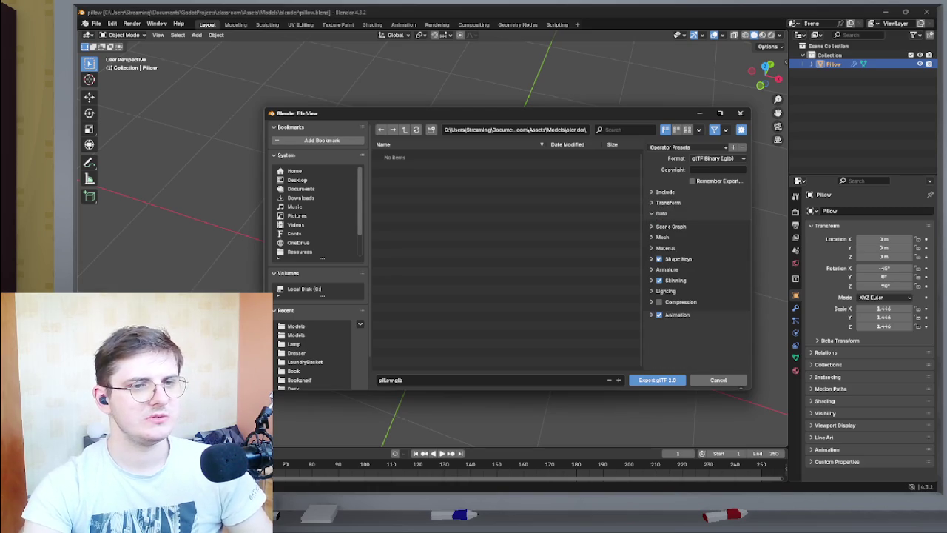
Export pillow.glb into the Assets/Models folder and minimize Blender.
click(404, 130)
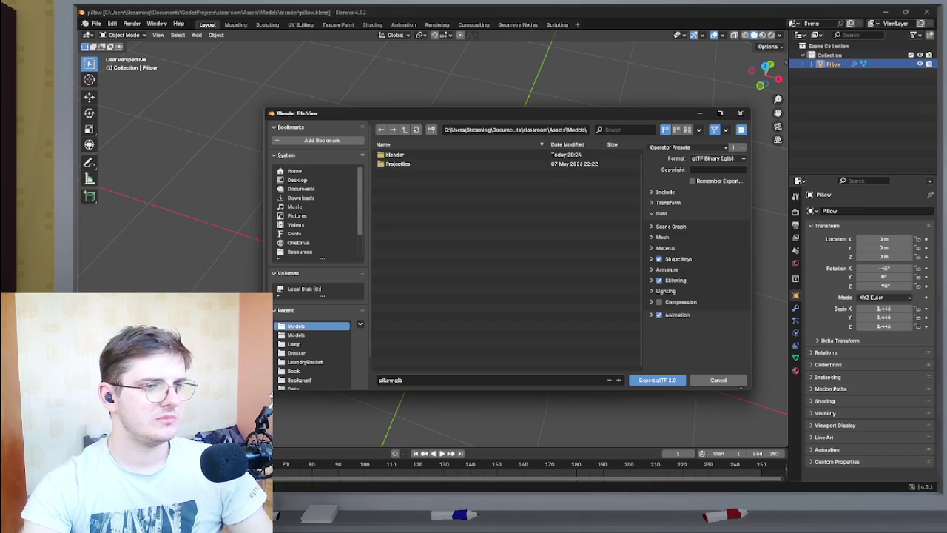
click(657, 380)
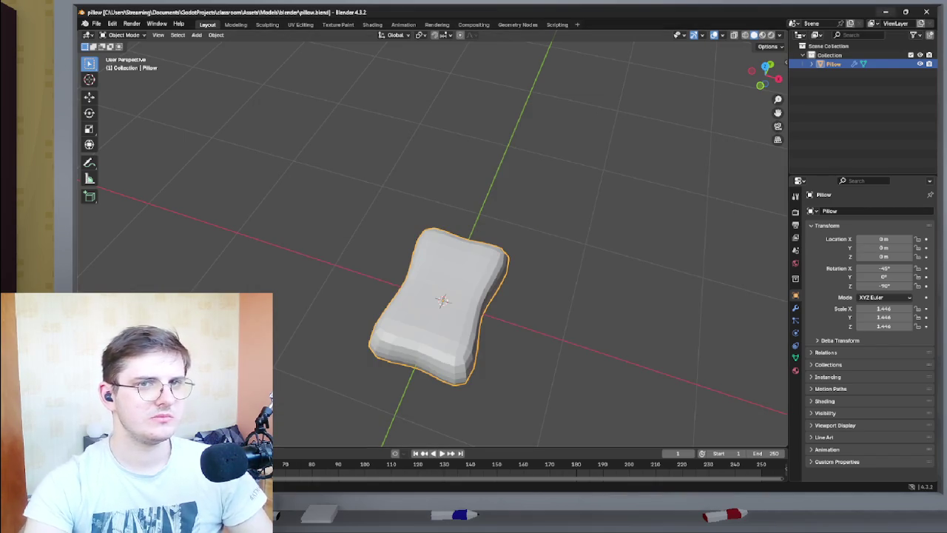
click(885, 12)
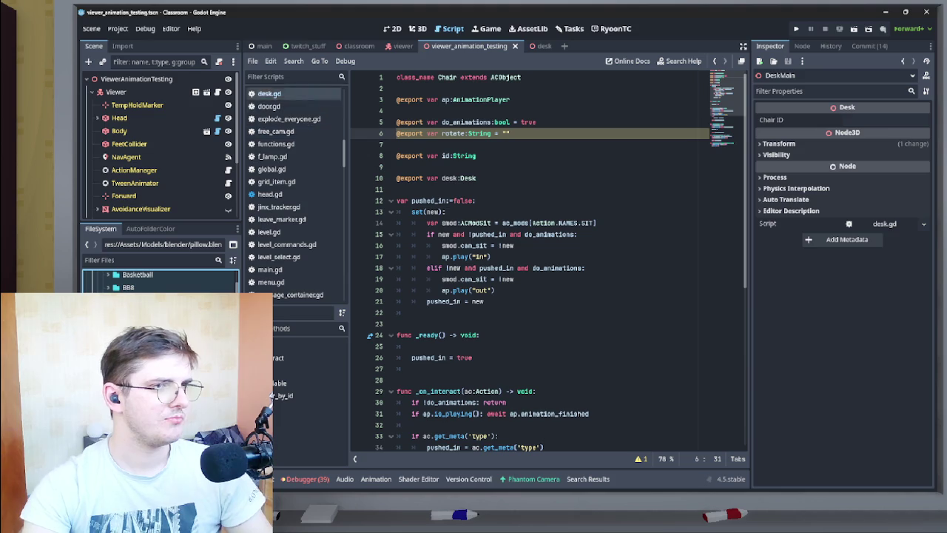
Place the pillow on the desk in the 3D desk scene, rotated 90° and centred.
click(533, 46)
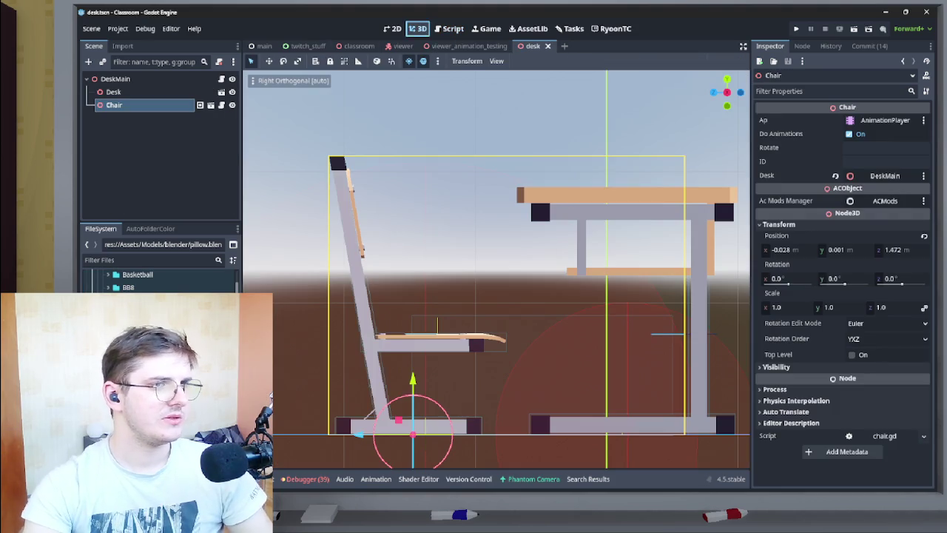
click(418, 28)
scroll(537, 195, down, 5)
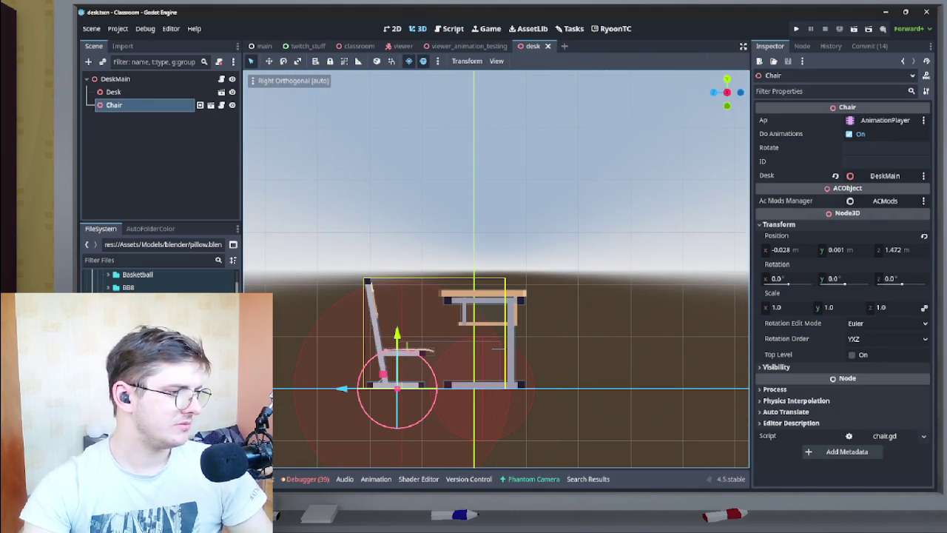
mouse_move(163, 318)
mouse_down()
mouse_move(318, 399)
mouse_move(482, 258)
mouse_move(534, 357)
mouse_up()
drag(555, 273, 568, 235)
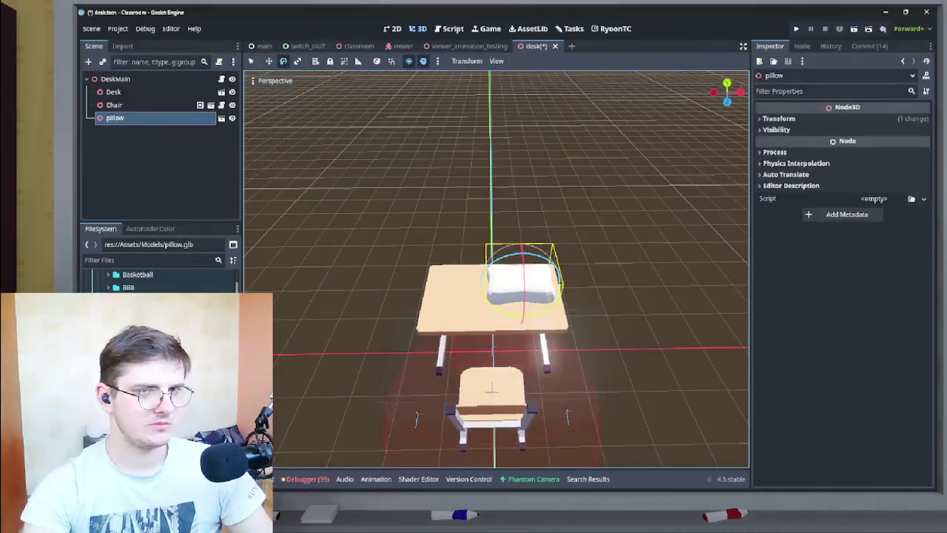
key(KP_1)
key(w)
drag(567, 278, 548, 278)
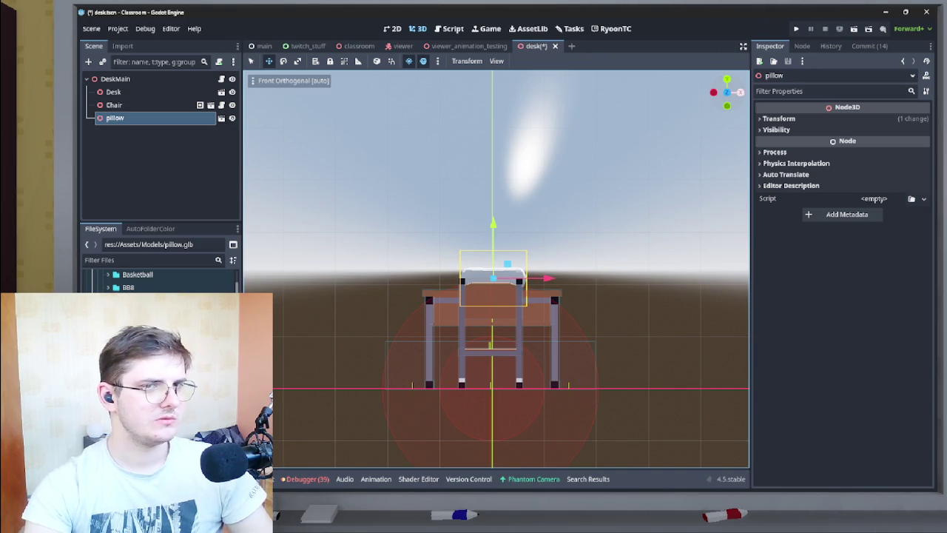
Check the pillow from side views and nudge it down onto the desk top.
click(740, 91)
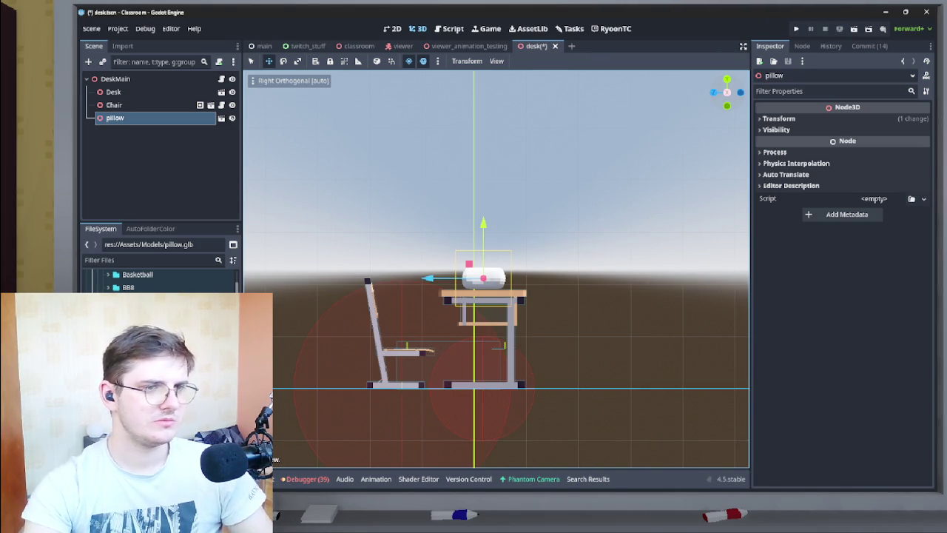
click(739, 92)
scroll(495, 270, up, 5)
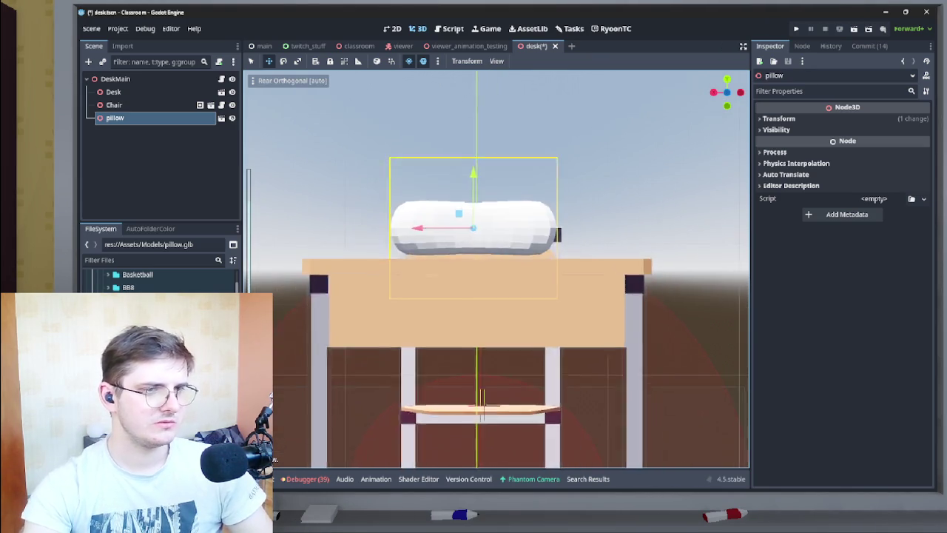
key(f)
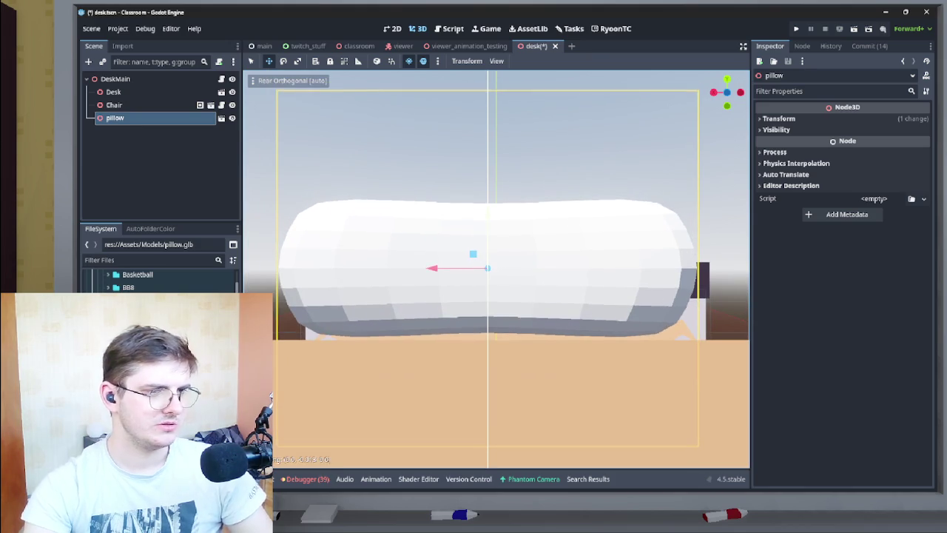
drag(486, 272, 487, 273)
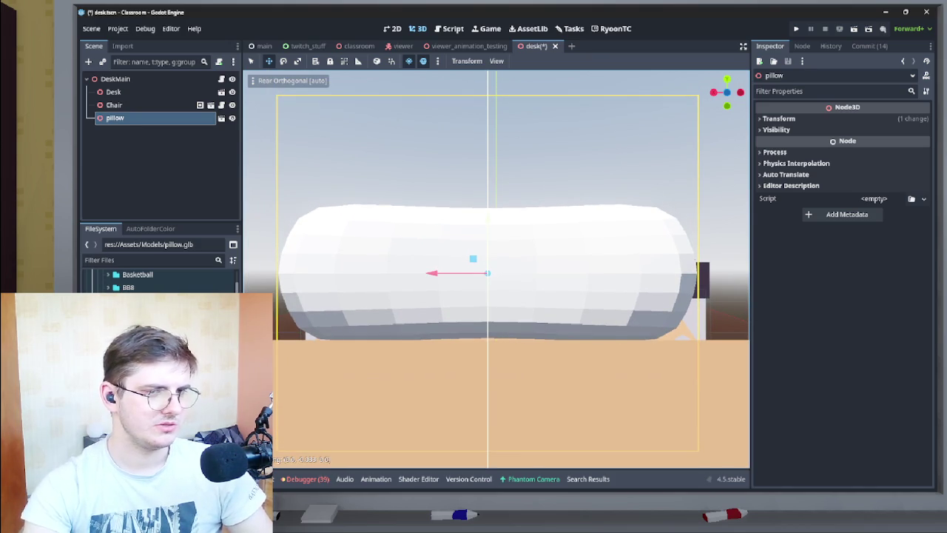
key(KP_5)
mouse_move(569, 272)
mouse_down()
mouse_move(582, 353)
mouse_move(599, 314)
mouse_move(588, 315)
mouse_up()
scroll(581, 353, down, 3)
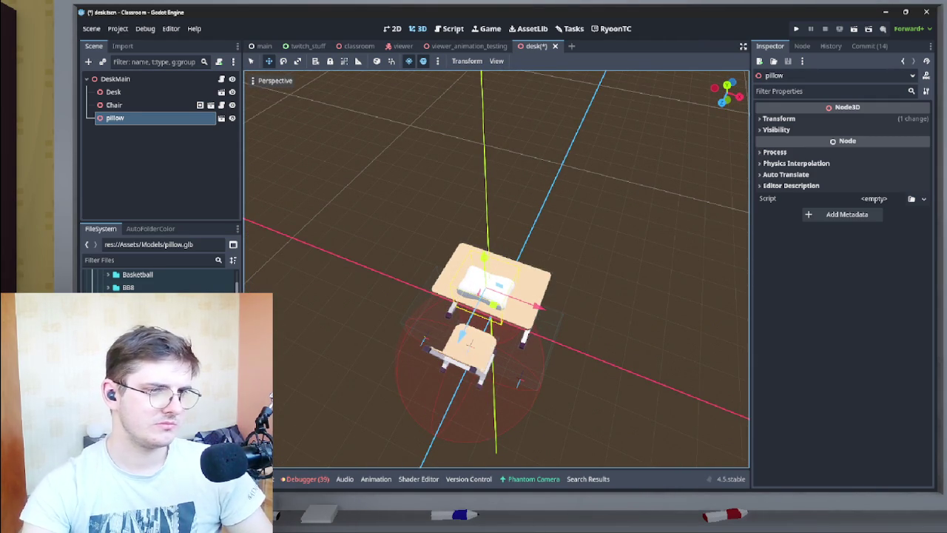
Deselect the pillow, save the desk scene, and open DeskMain's desk.gd script.
click(589, 315)
key(ctrl+s)
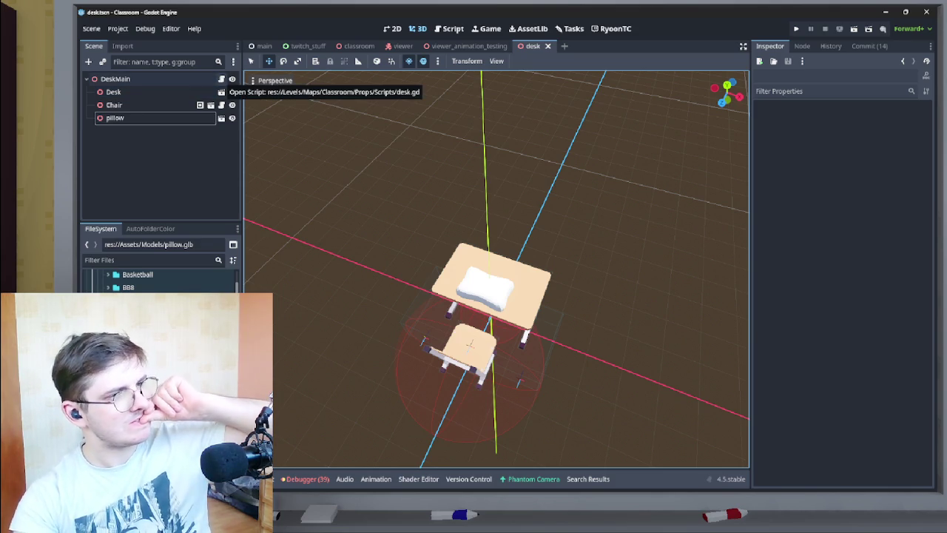
click(222, 78)
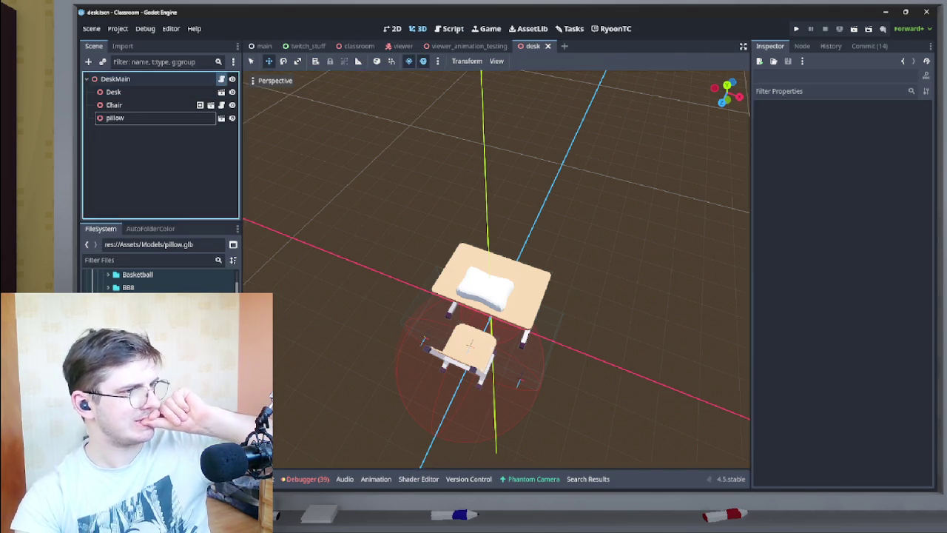
click(397, 133)
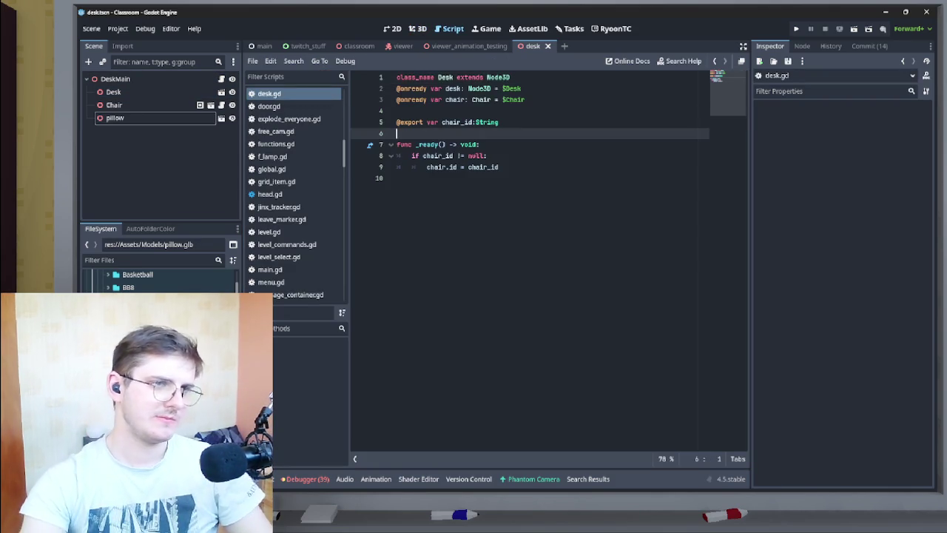
Add a new function below _ready in desk.gd named toggle_pillow.
click(397, 178)
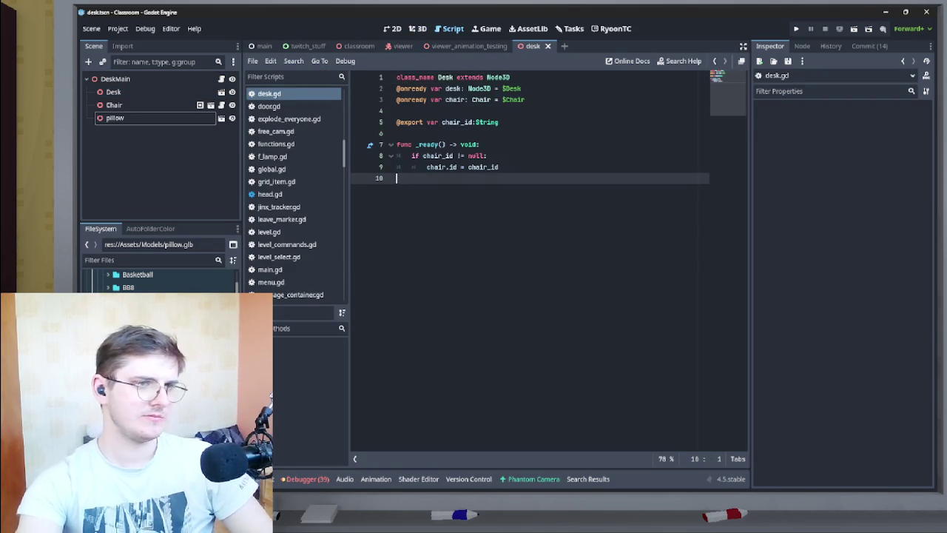
key(Return)
key(Return)
text(fu)
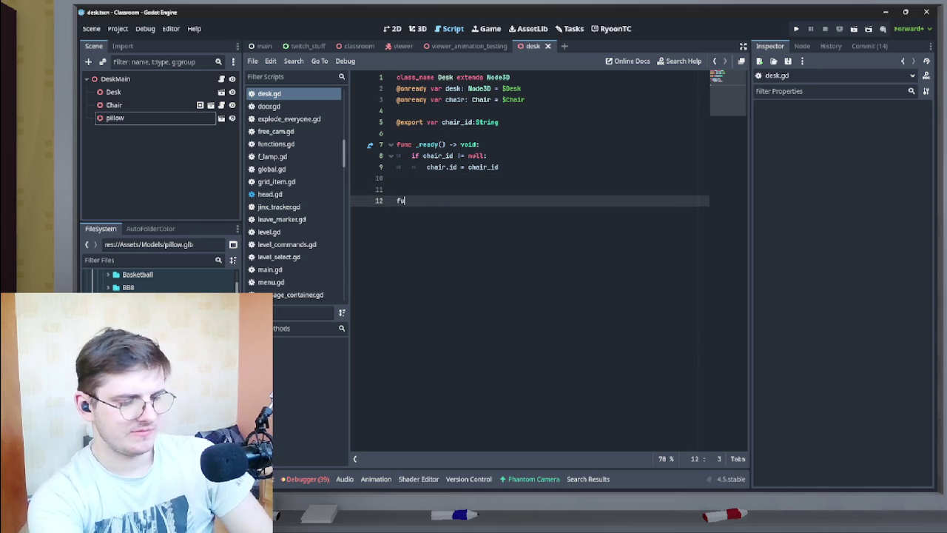
text(nc _)
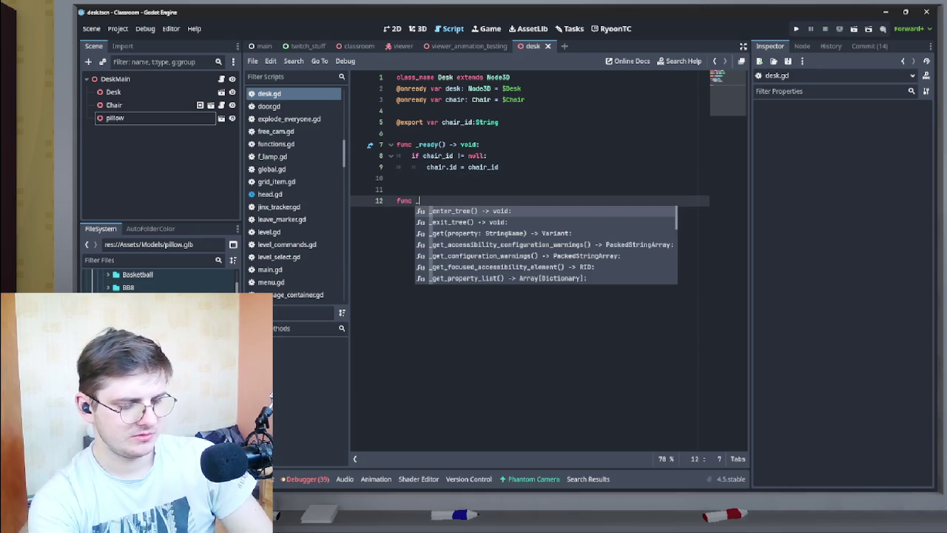
text(enable)
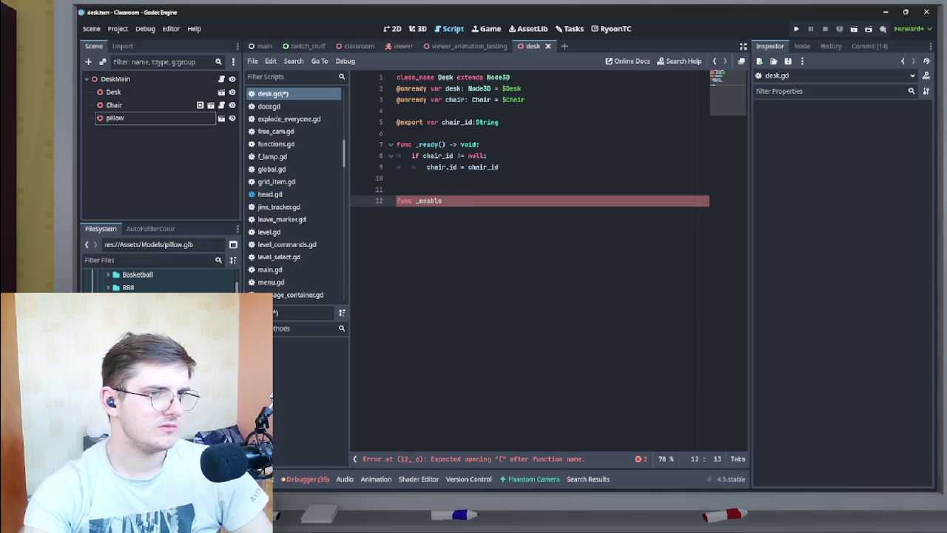
text(_pillow)
click(418, 200)
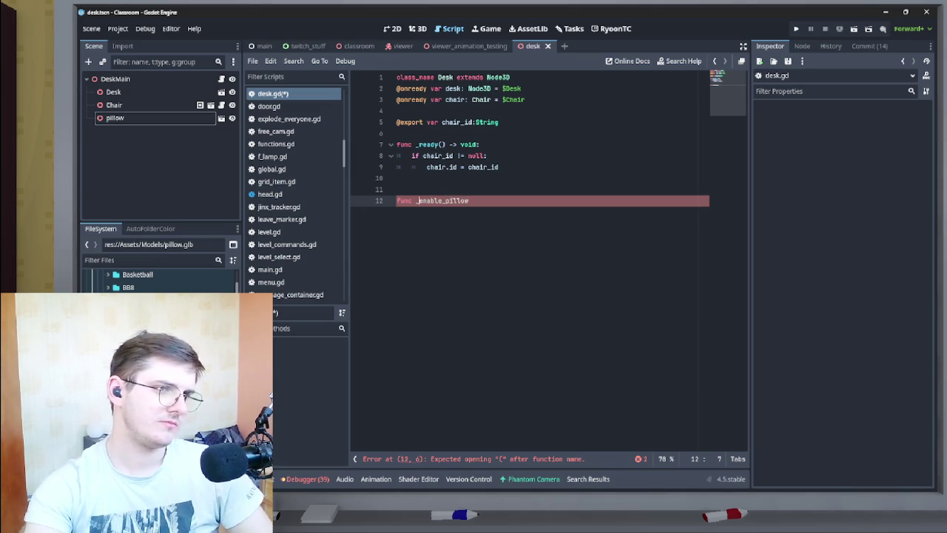
key(BackSpace)
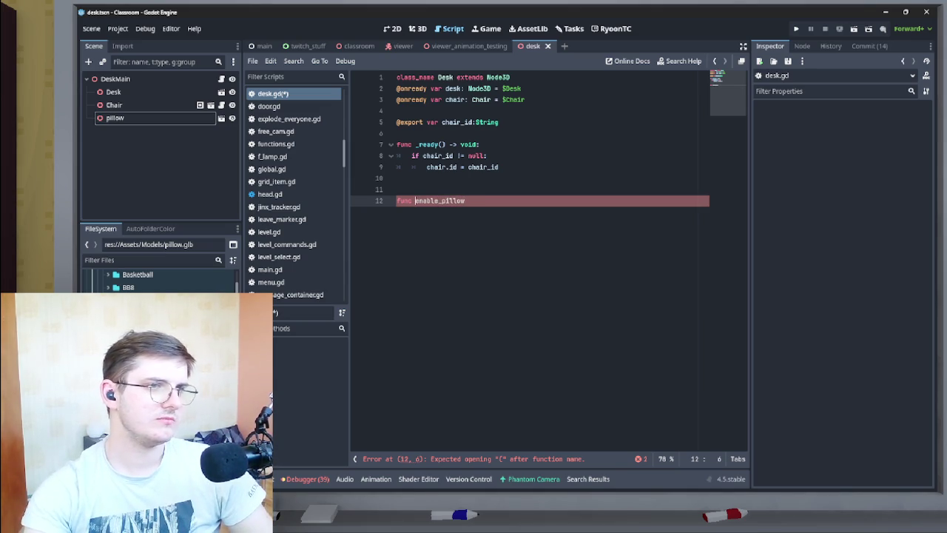
key(shift+Right)
key(shift+Right)
key(shift+Right)
text(tog)
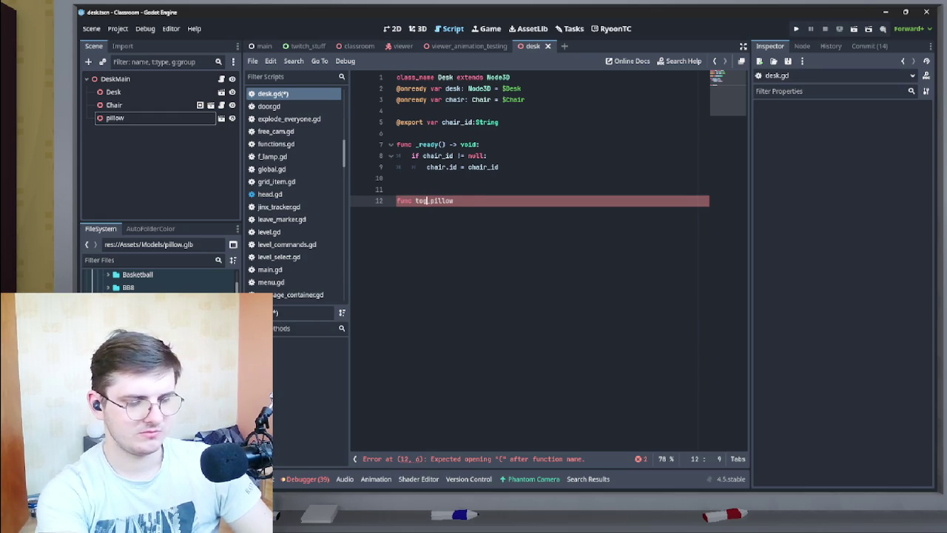
text(gle)
key(End)
text(())
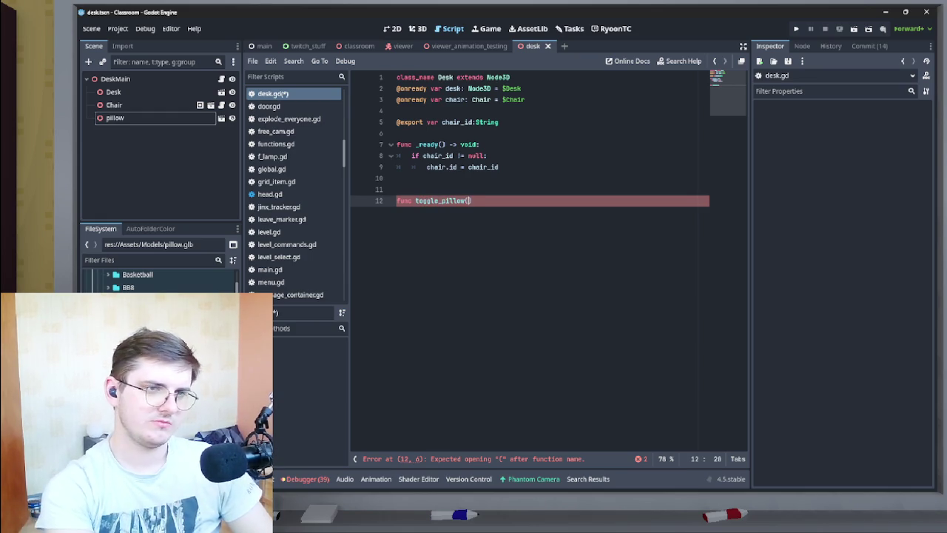
text( -> voi)
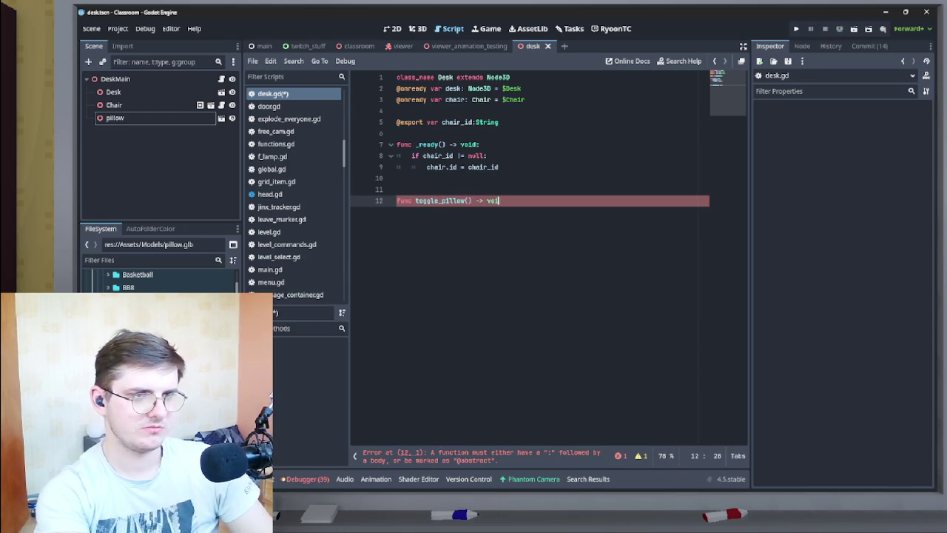
key(Left)
key(Left)
key(Left)
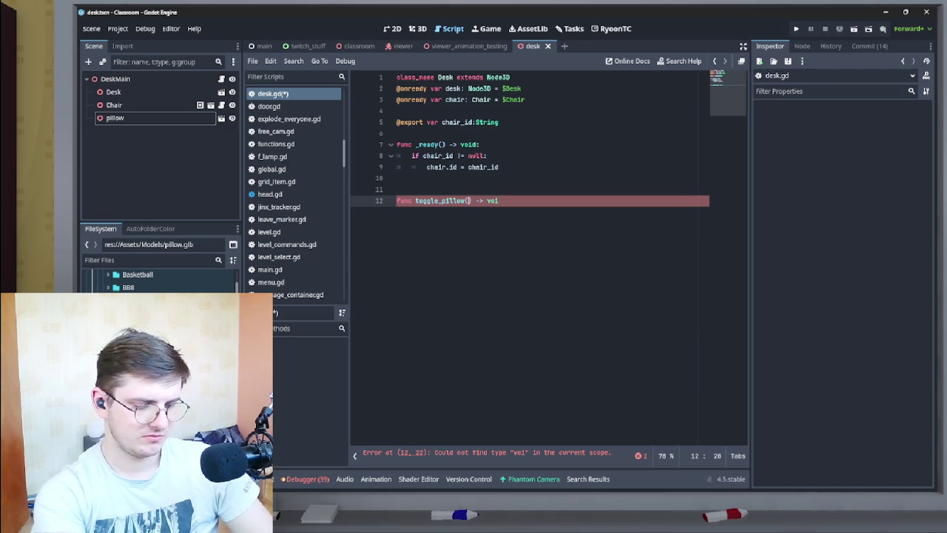
text(on:)
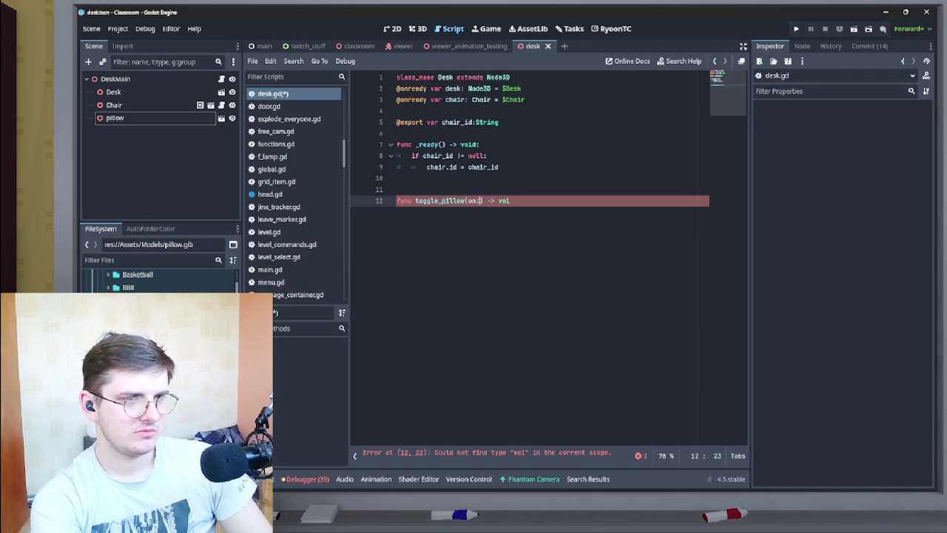
text(_)
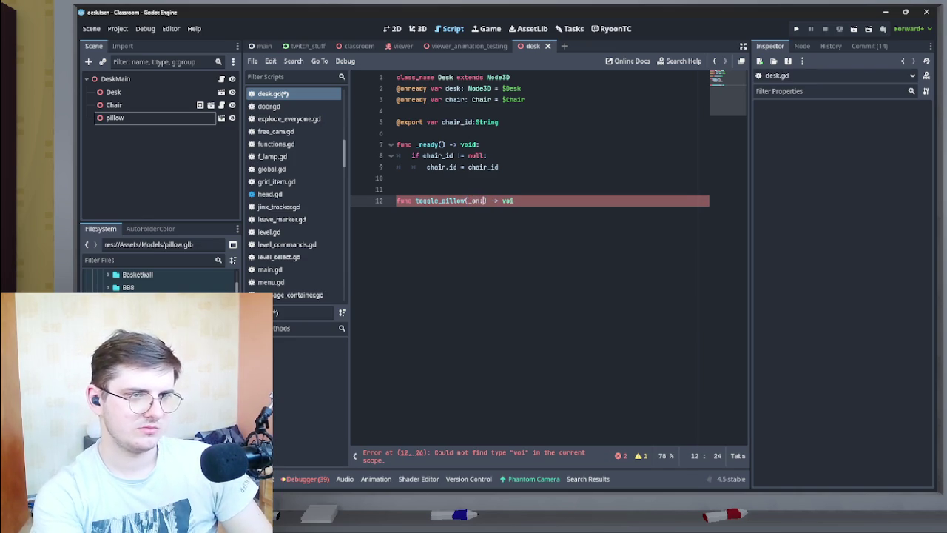
key(Right)
key(Right)
key(Right)
text(bool)
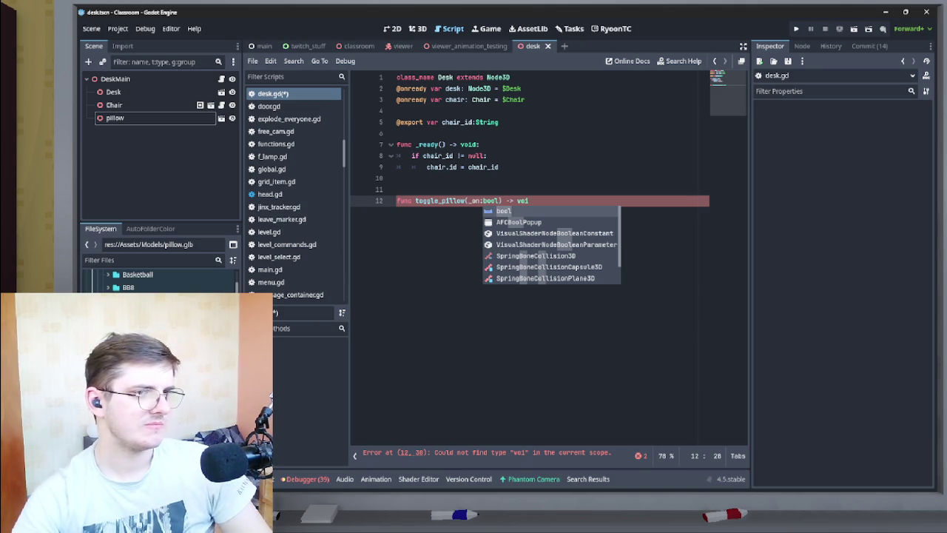
drag(115, 118, 477, 111)
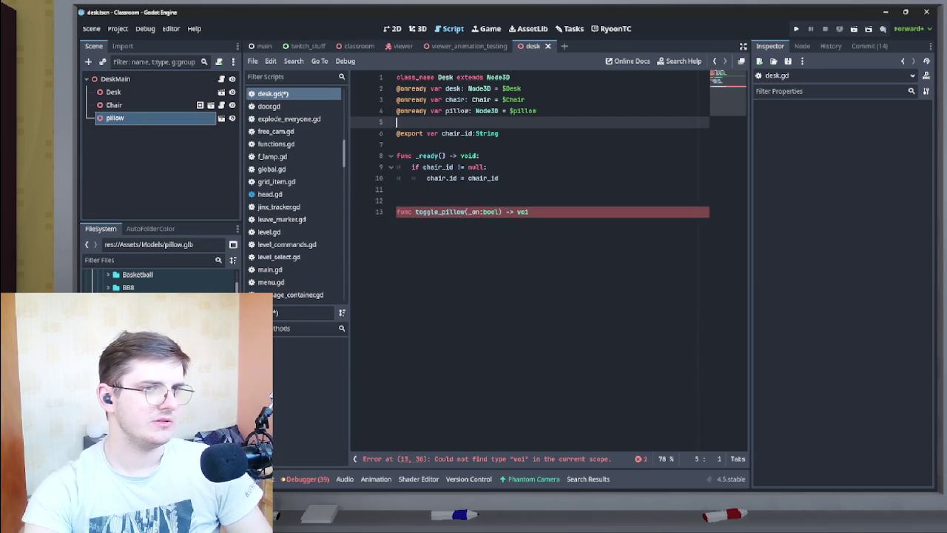
Give toggle_pillow's _on parameter the default !pillow.visible and a void return type.
click(446, 111)
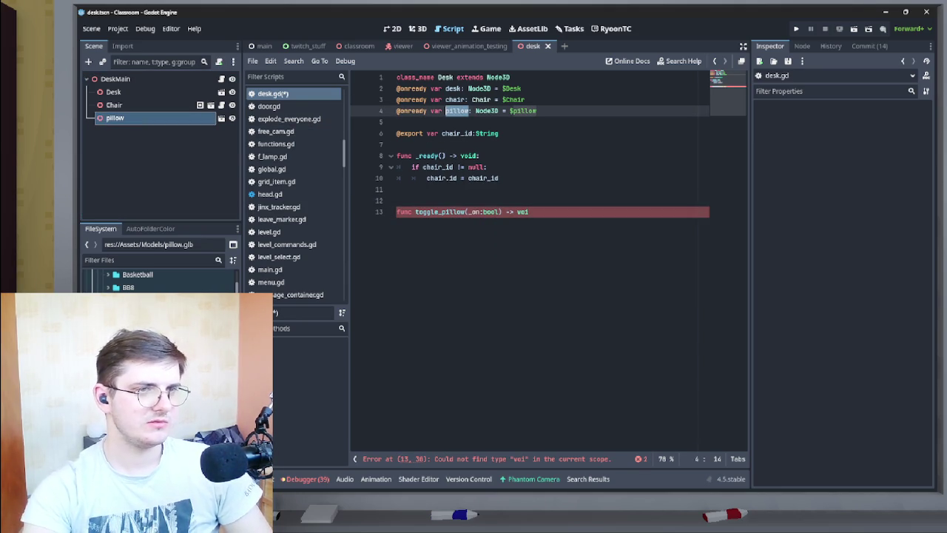
click(499, 211)
text(= t)
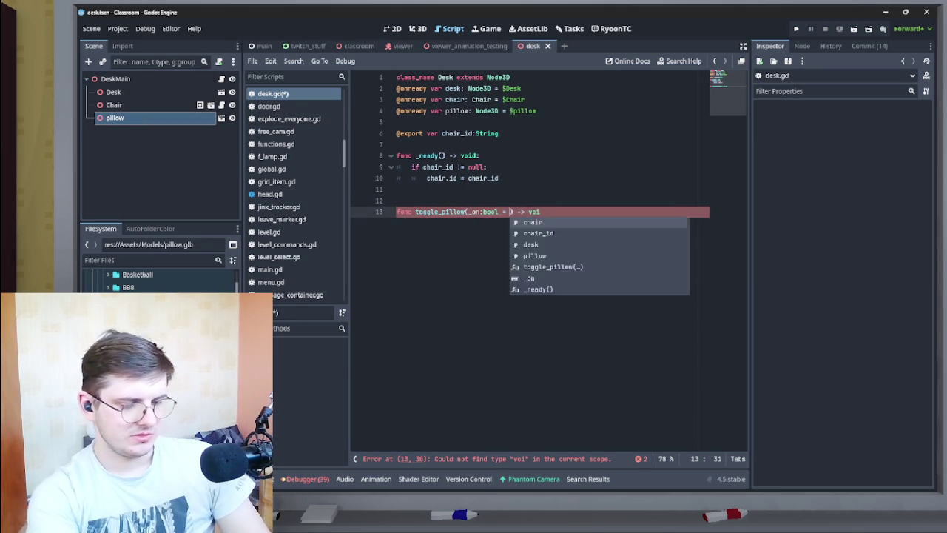
text(pillow.)
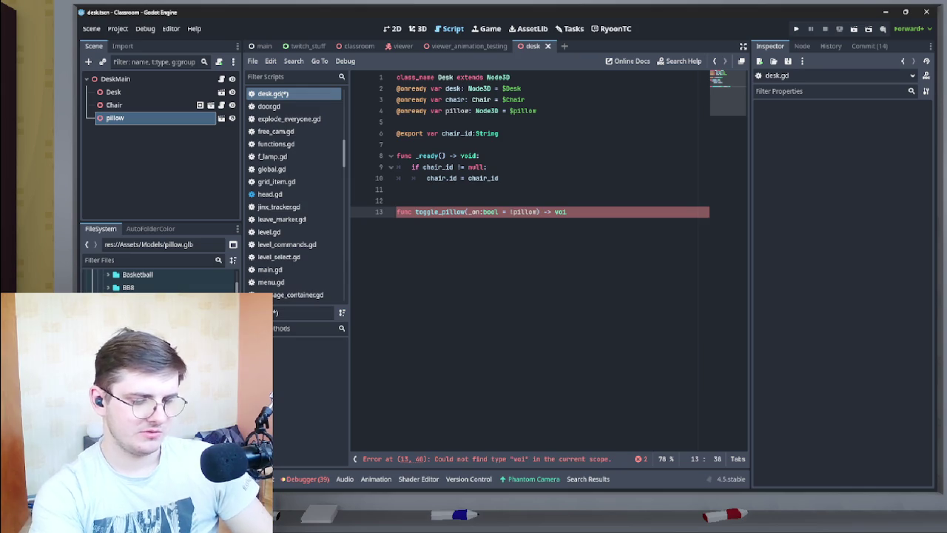
text(visible)
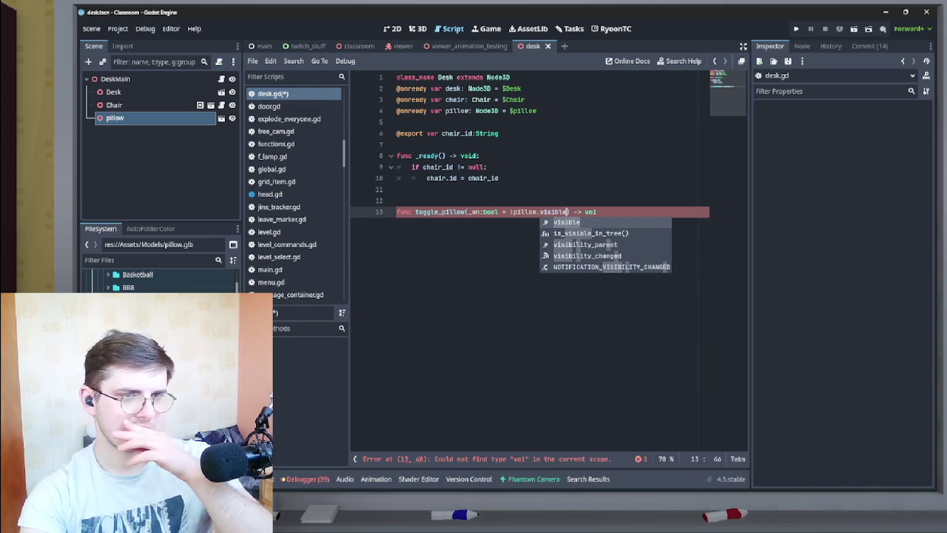
text(d)
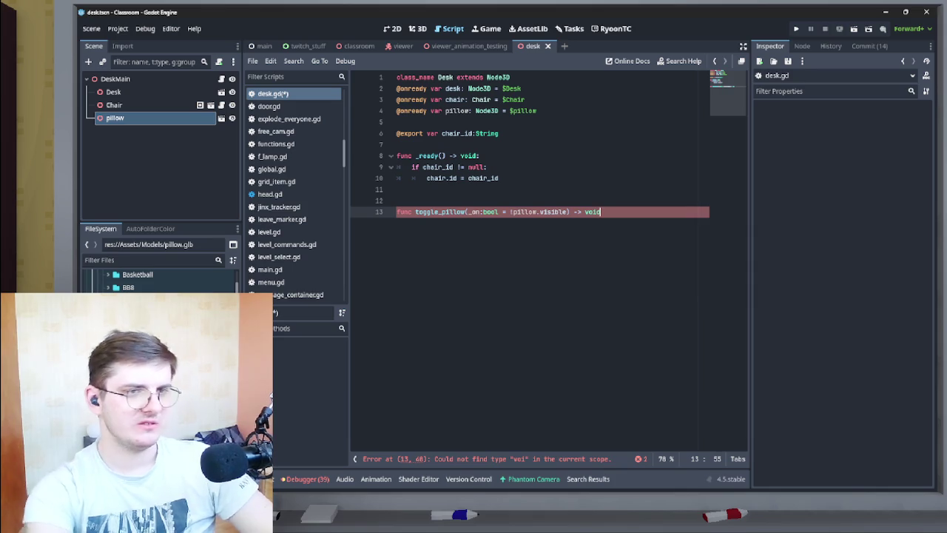
key(Return)
key(Return)
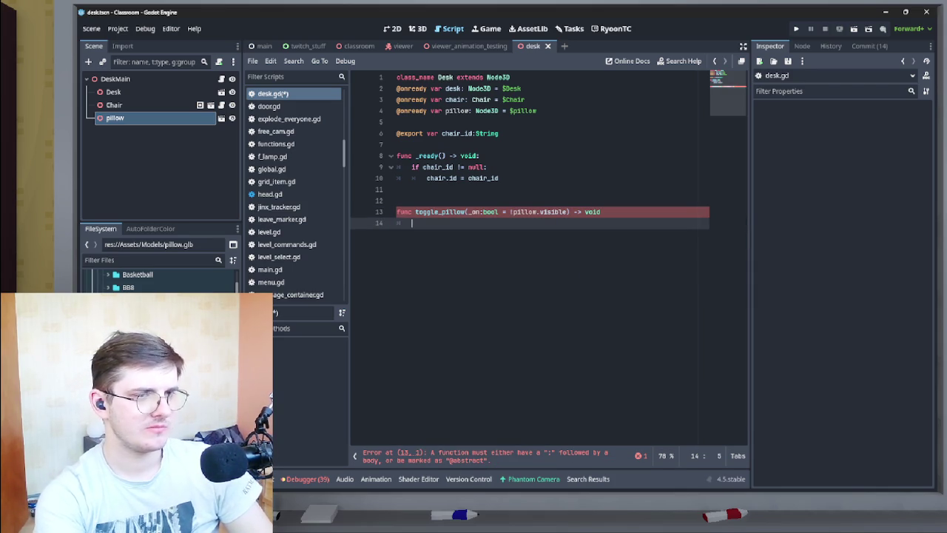
Write the body as pillow.visible = _on and add the missing colon after void.
text(pi)
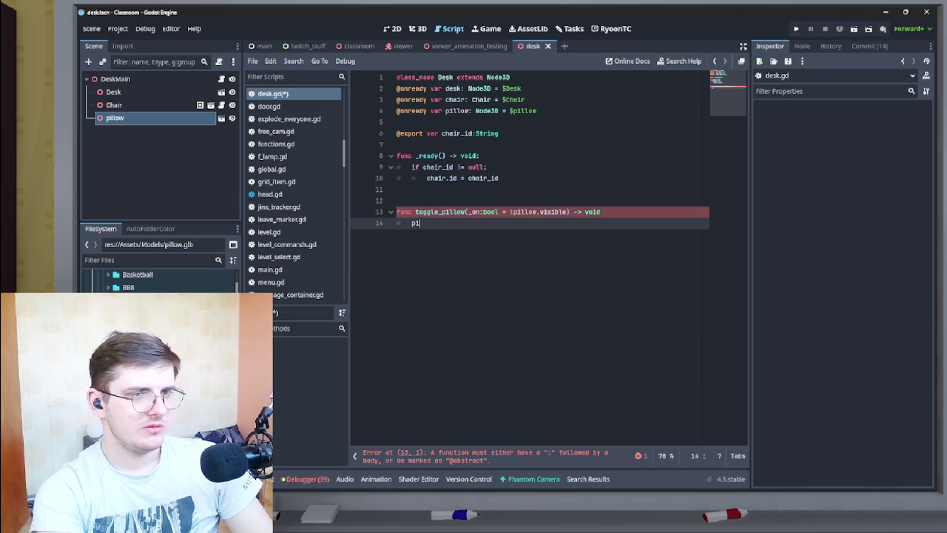
text(llow.v)
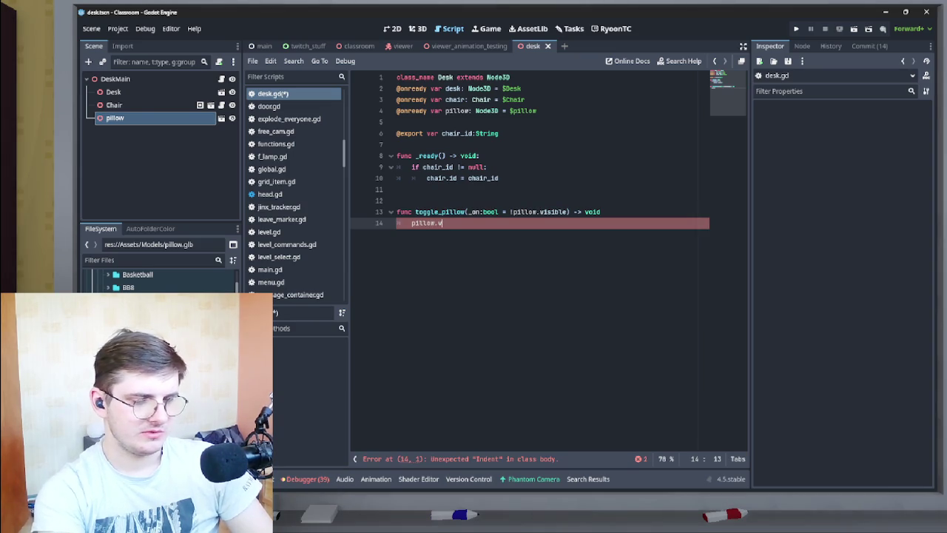
text(isible = _own)
key(BackSpace)
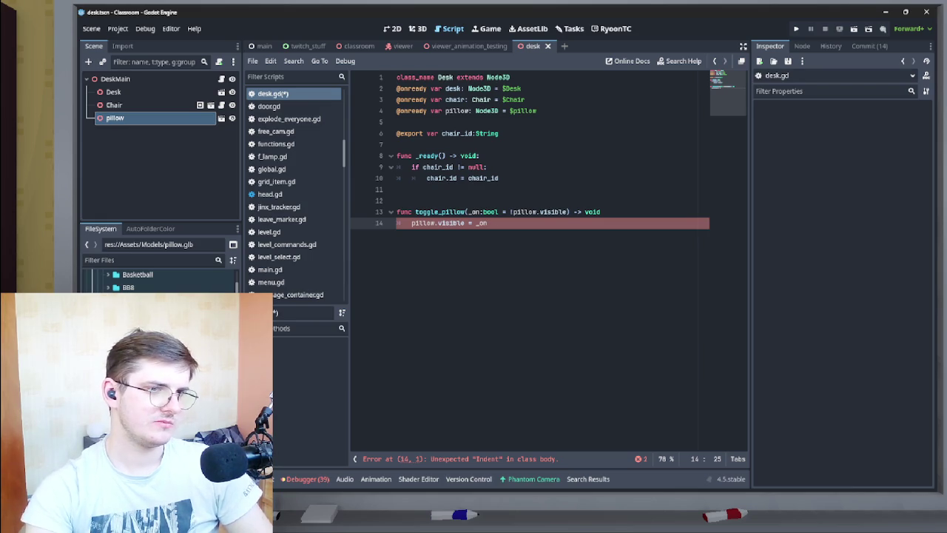
key(shift+Right)
key(shift+Right)
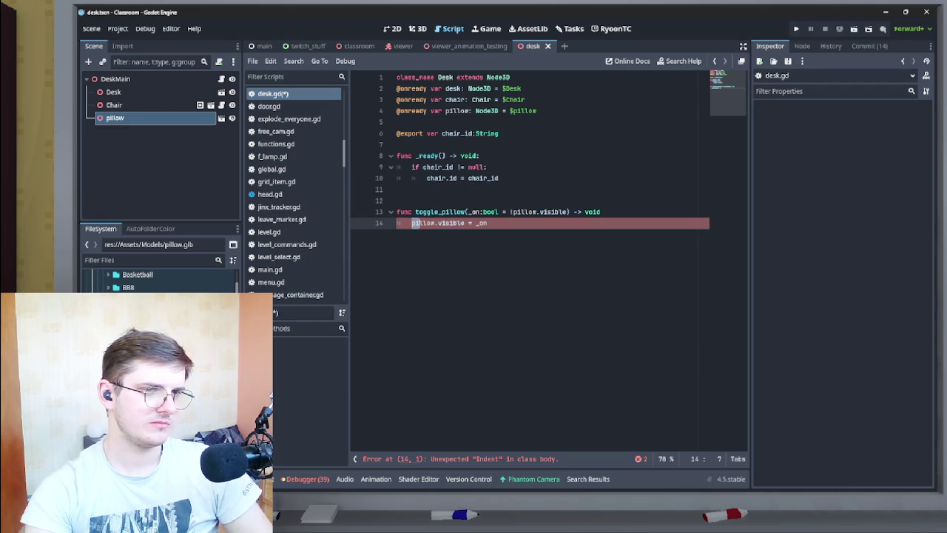
key(shift+Left)
key(shift+Left)
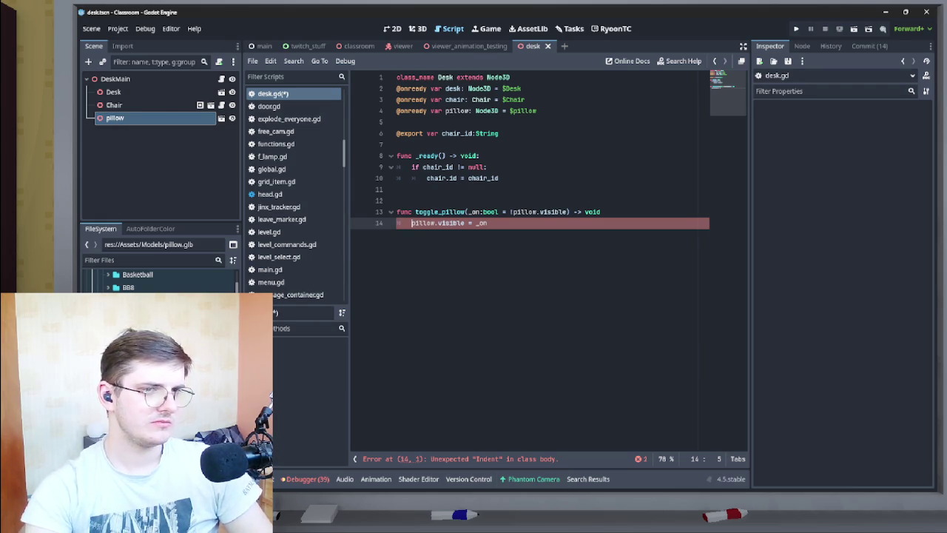
click(601, 211)
text(:)
click(397, 189)
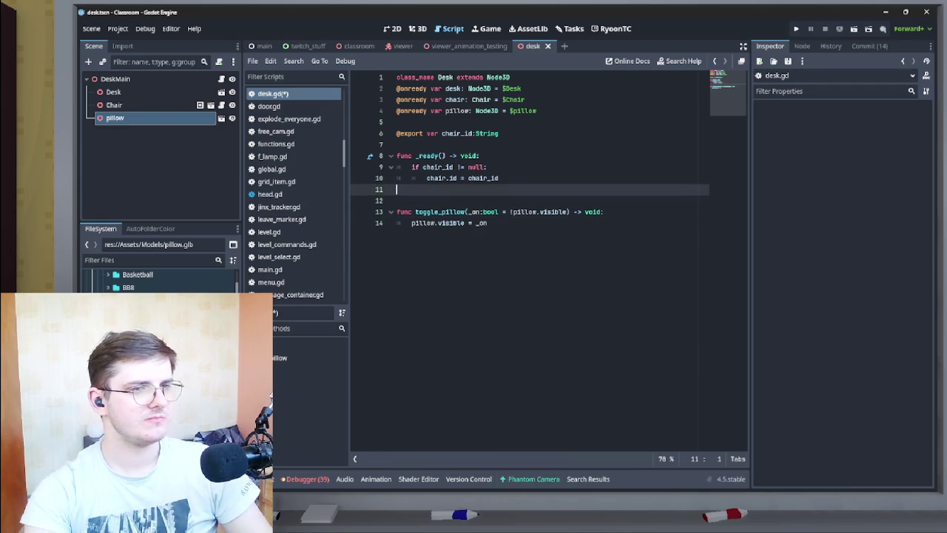
Save desk.gd and switch to the viewer_animation_testing scene tab.
click(397, 201)
double_click(465, 212)
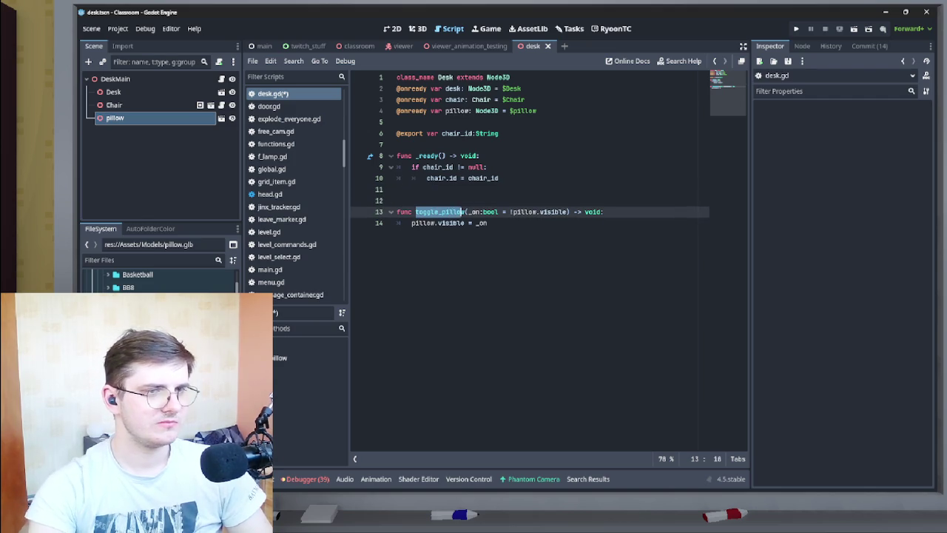
click(511, 178)
key(ctrl+s)
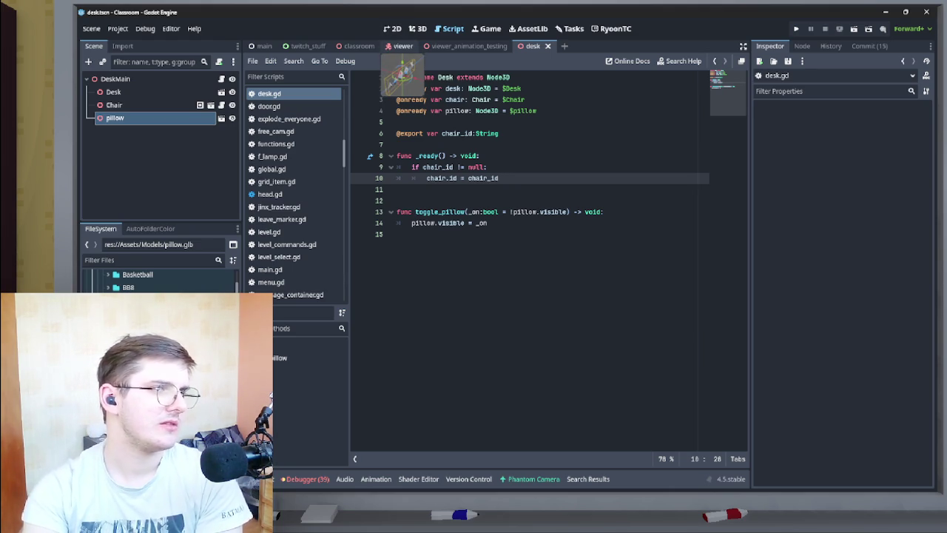
click(469, 46)
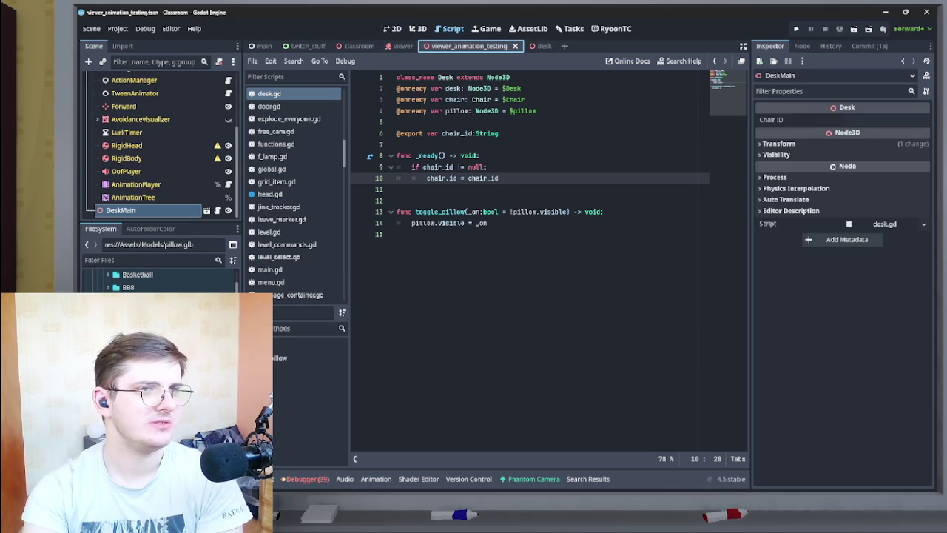
Show the viewer scene in 3D framed on the desk and select the Viewer's AnimationPlayer.
click(486, 28)
click(453, 28)
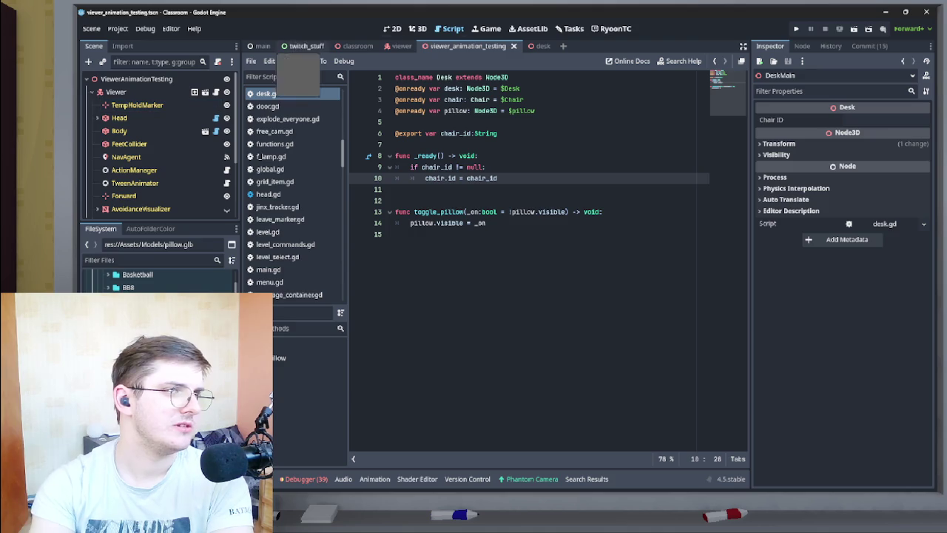
click(417, 28)
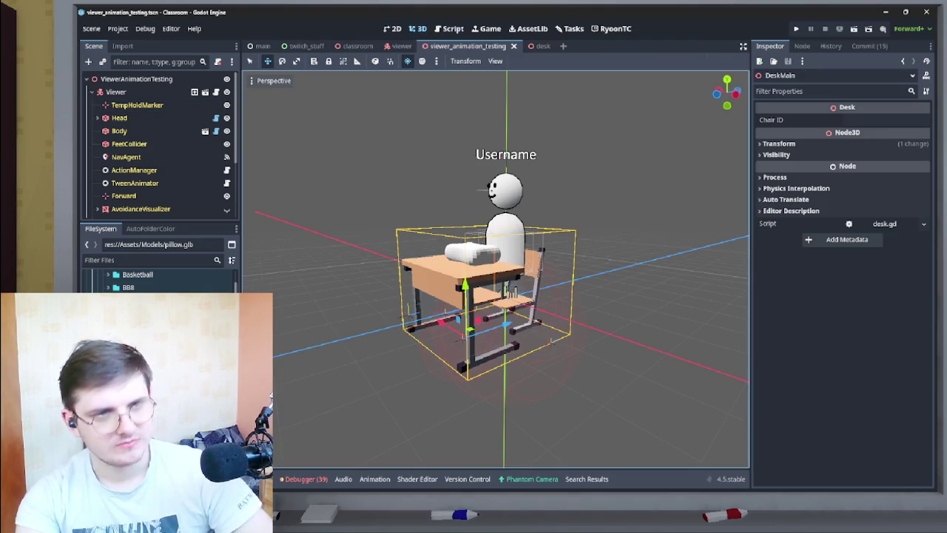
scroll(495, 266, up, 5)
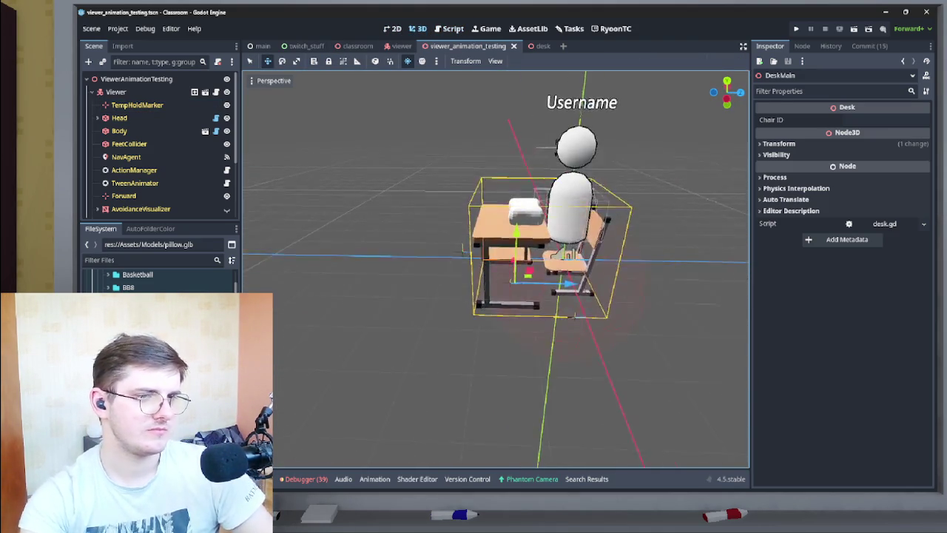
key(f)
scroll(155, 148, down, 2)
scroll(155, 148, up, 2)
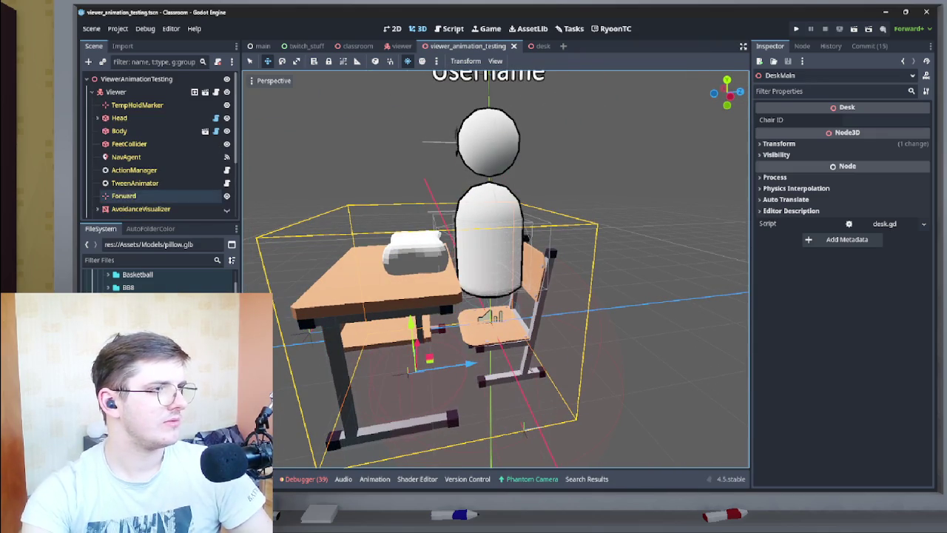
scroll(155, 148, down, 3)
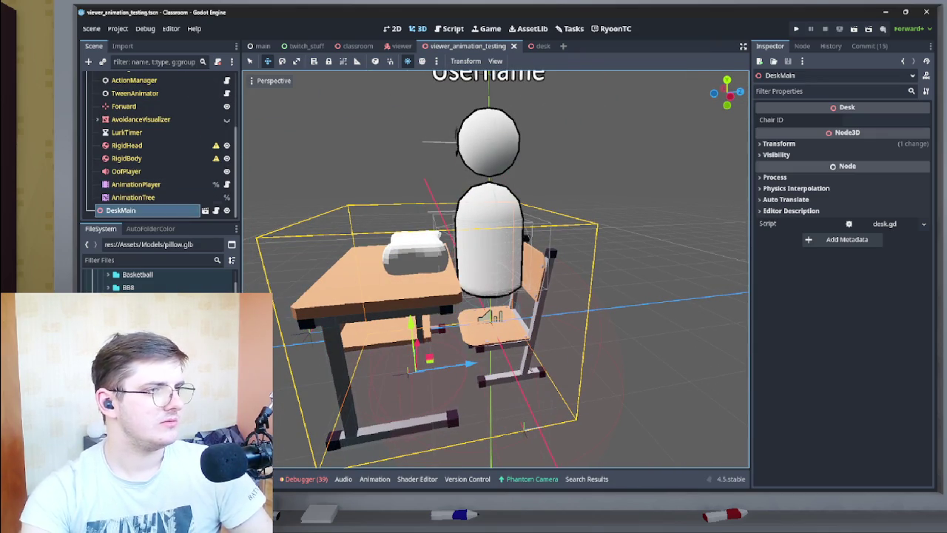
scroll(156, 148, up, 3)
click(122, 77)
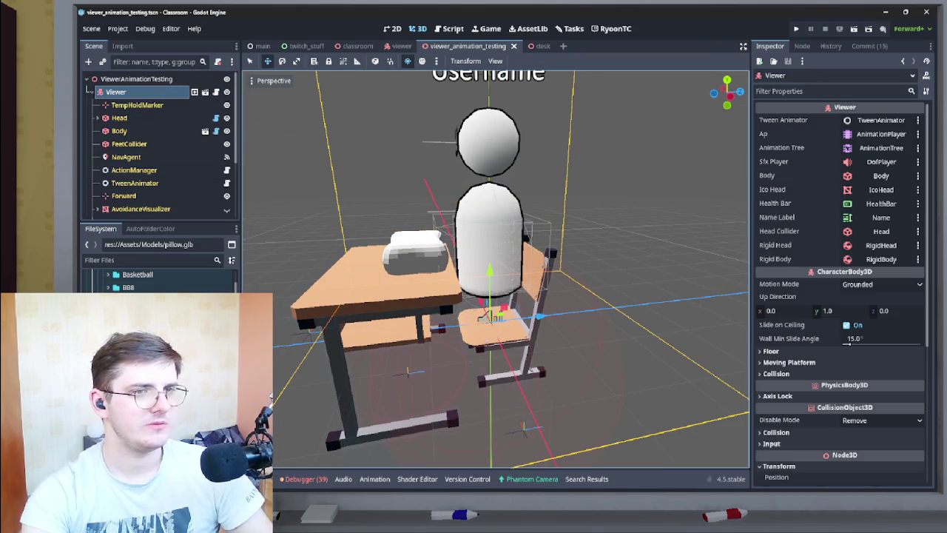
scroll(155, 148, down, 3)
click(136, 184)
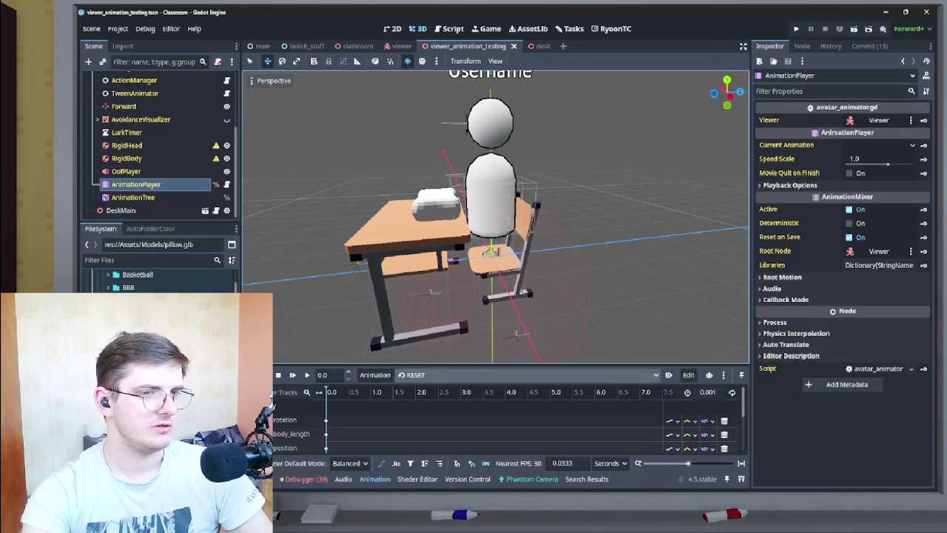
Look through the AnimationPlayer's animation and track menus, then save the viewer scene.
click(459, 375)
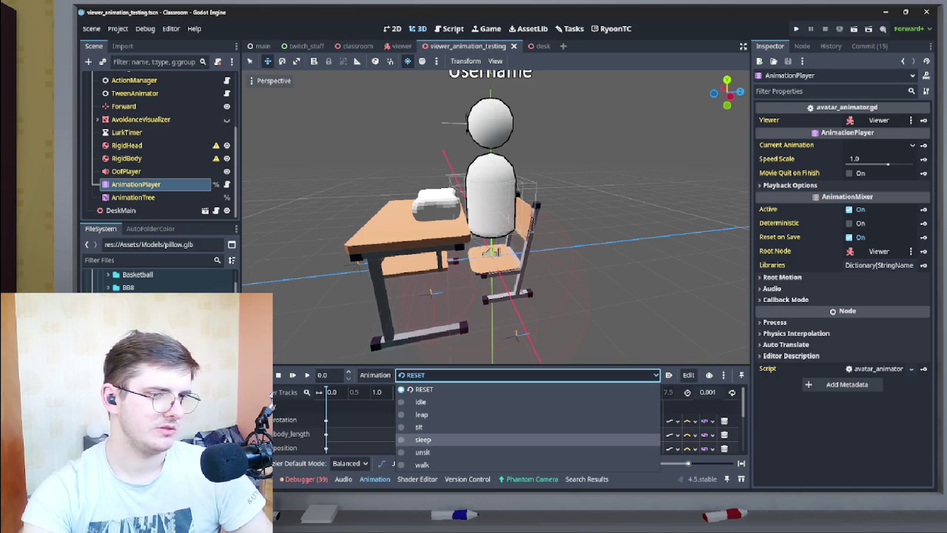
click(375, 374)
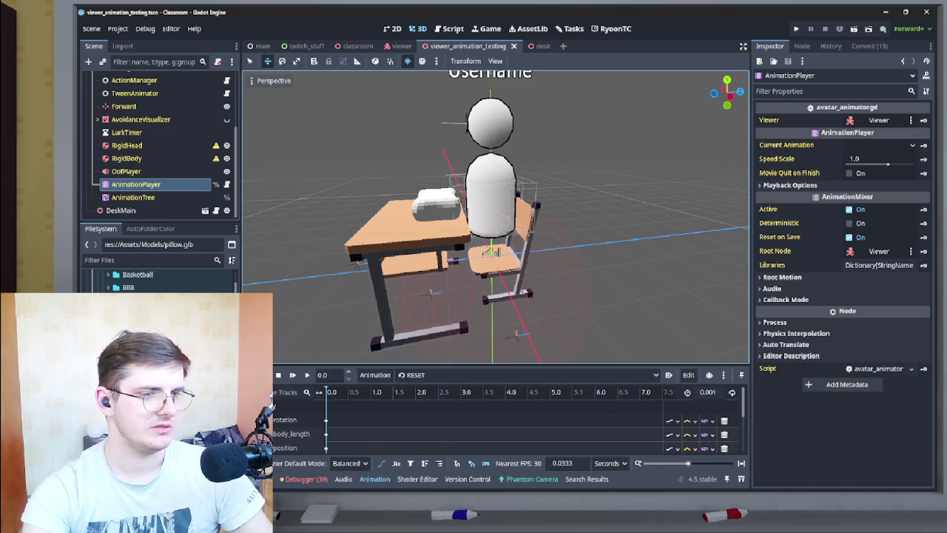
click(375, 374)
click(518, 374)
click(375, 374)
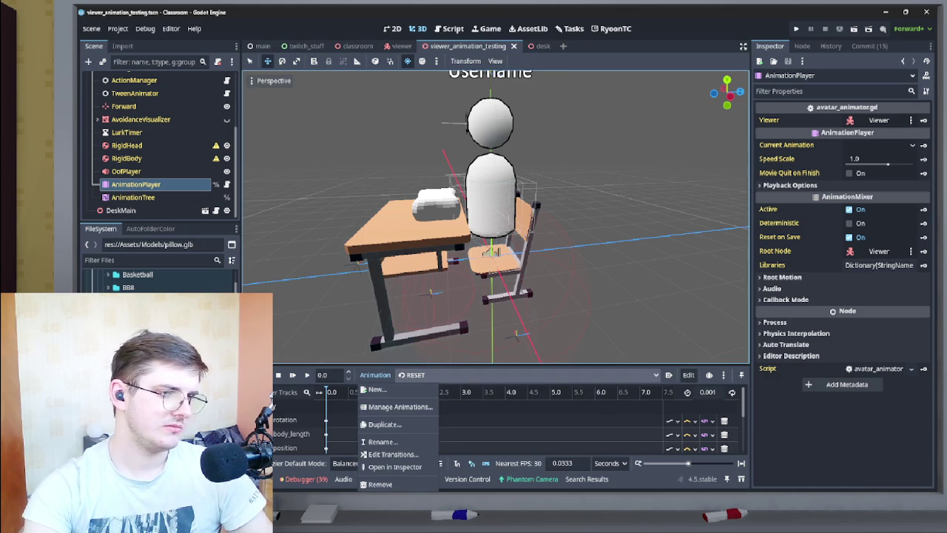
click(517, 374)
scroll(496, 222, down, 3)
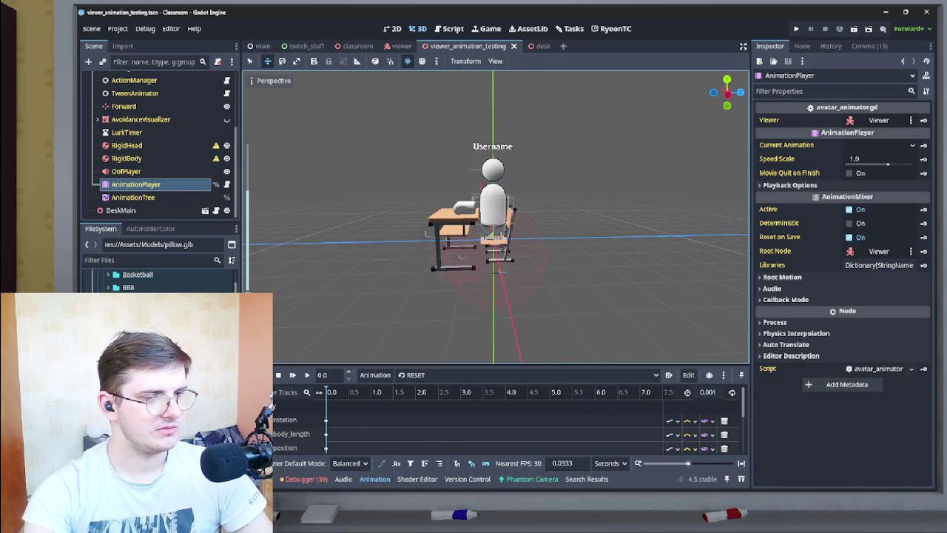
click(688, 374)
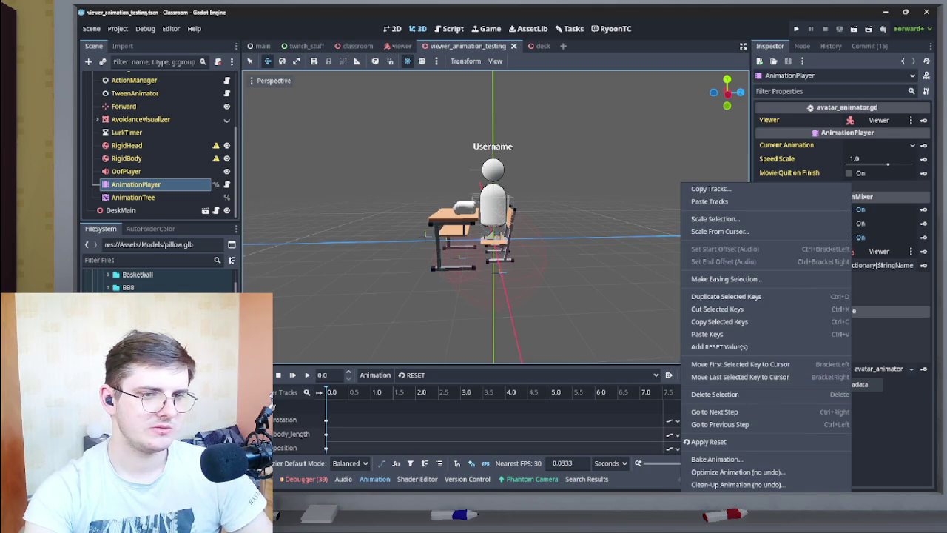
key(Escape)
key(ctrl+s)
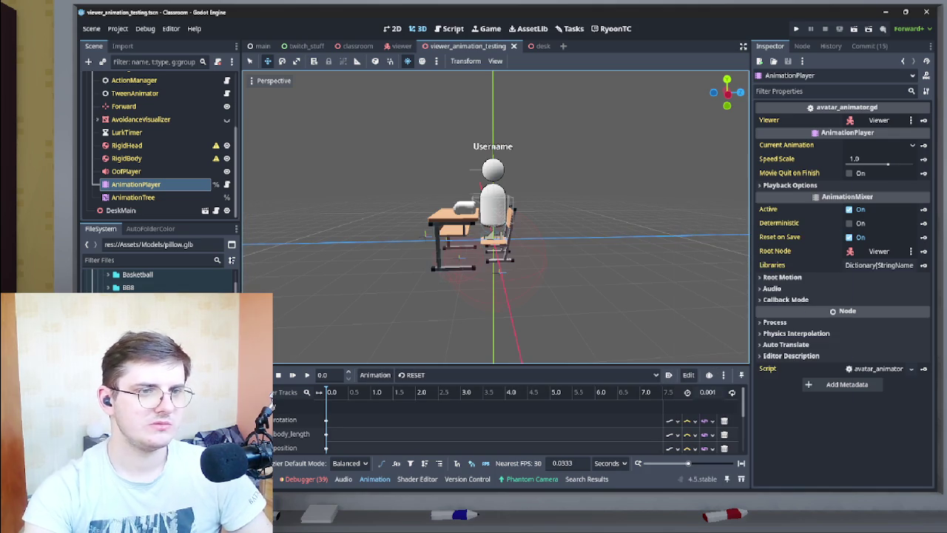
Delete the sleep animation in the animation library manager.
click(495, 375)
click(375, 374)
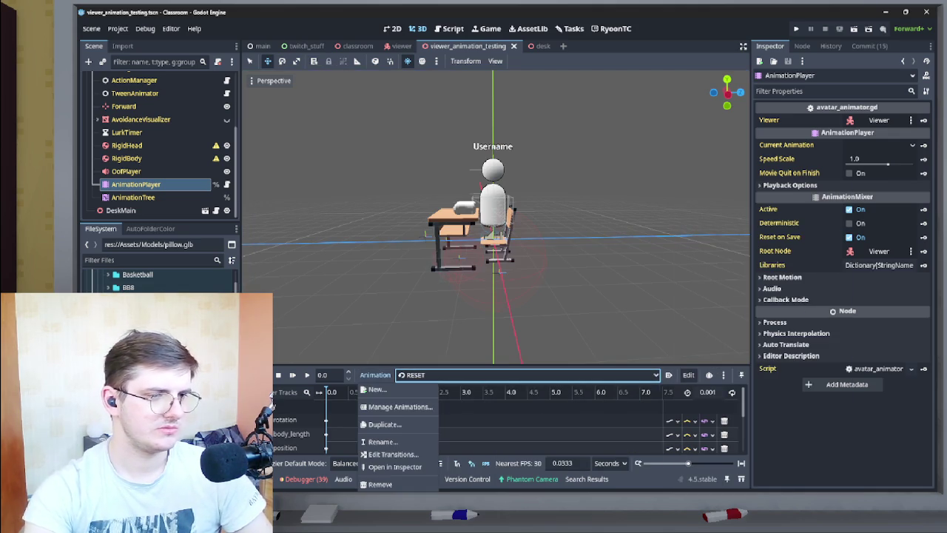
click(399, 407)
click(327, 232)
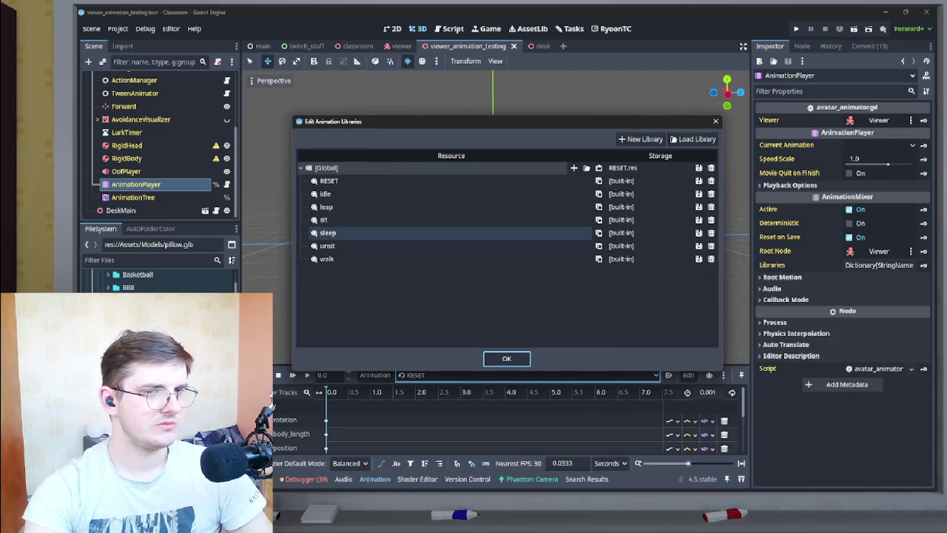
click(327, 232)
key(Escape)
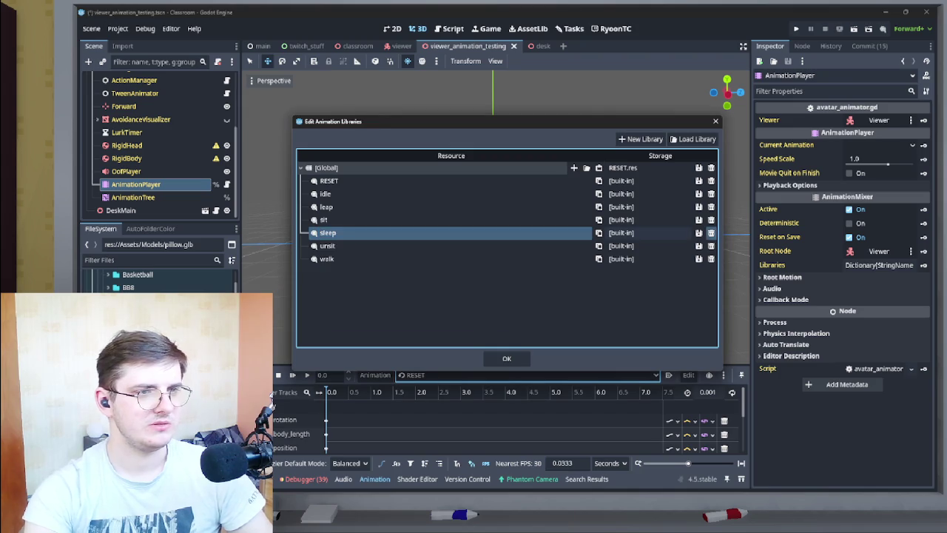
click(711, 232)
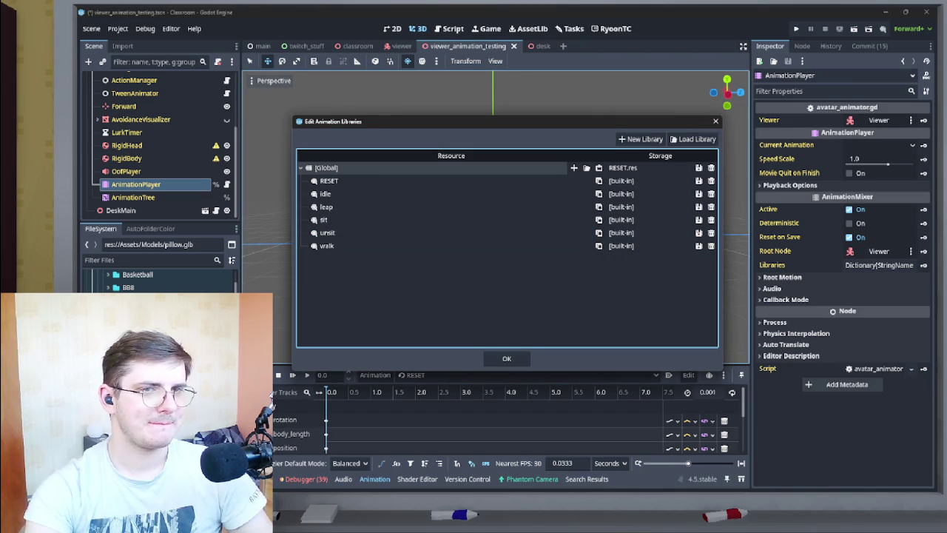
click(507, 358)
Create a new animation named lurk_sitting.
click(527, 374)
click(375, 375)
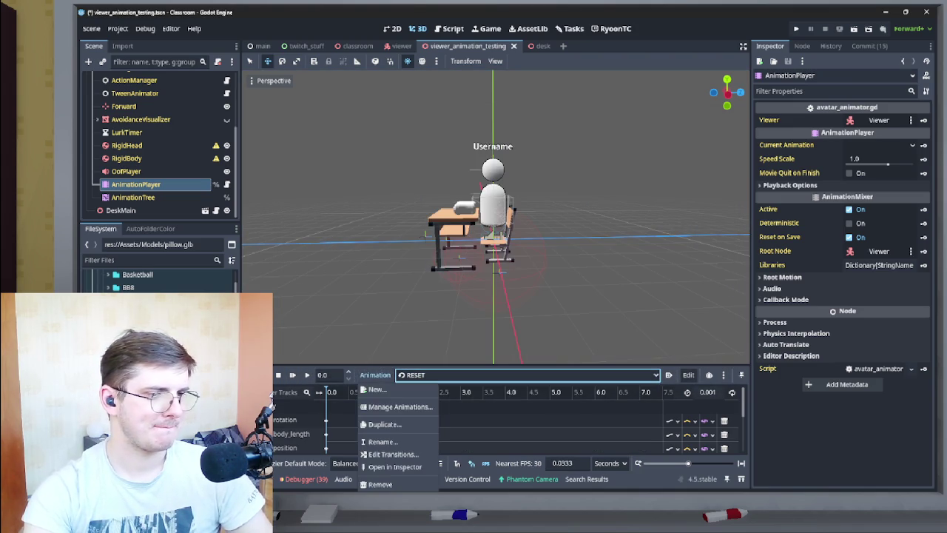
click(377, 389)
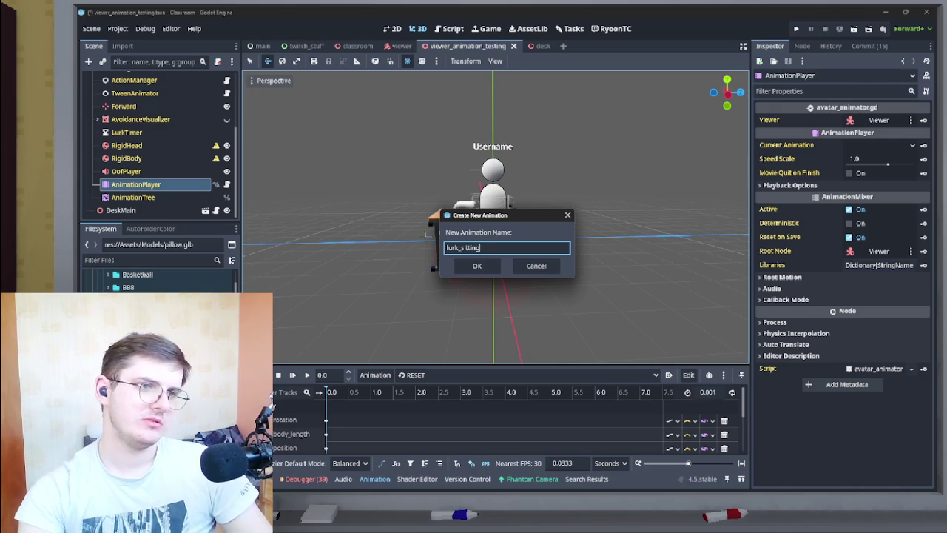
key(Return)
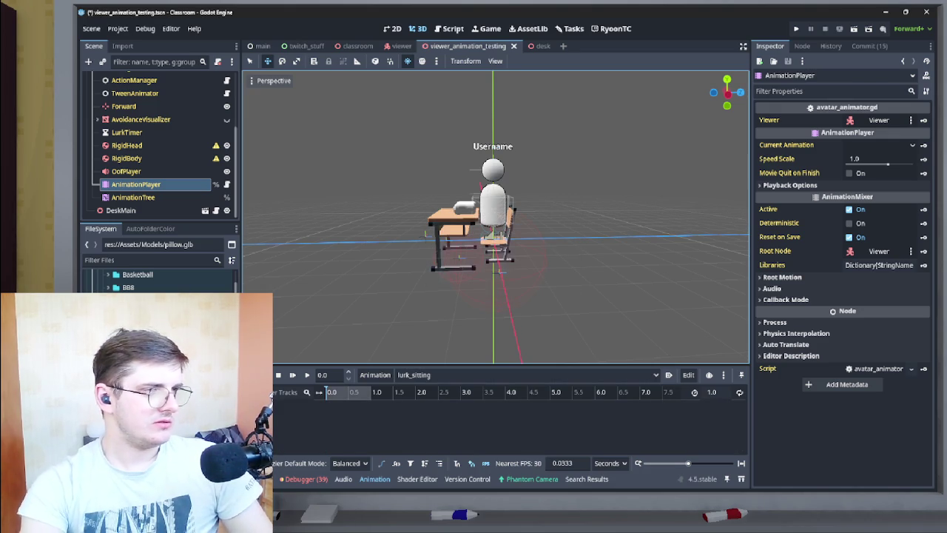
Select the DeskMain instance, open the desk scene, and bring up the pillow node's options.
scroll(496, 216, up, 10)
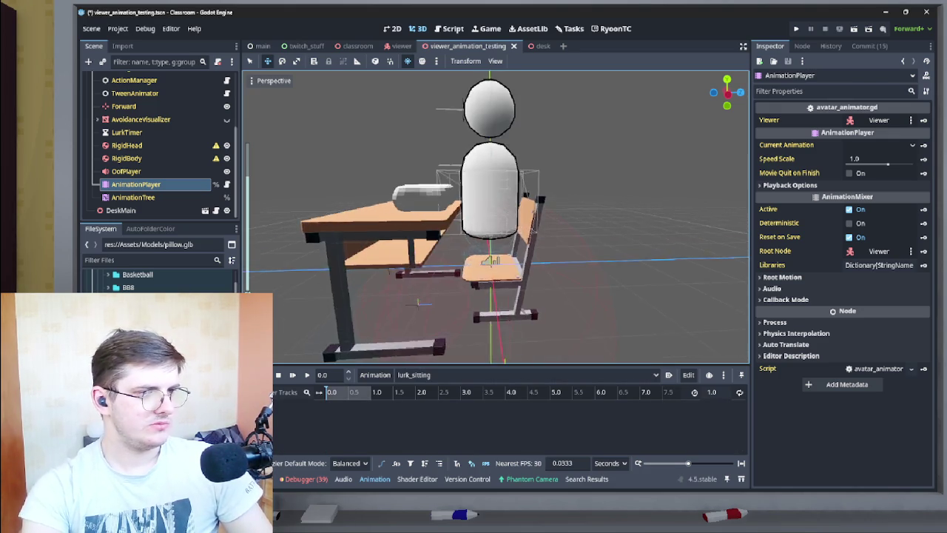
scroll(499, 217, down, 10)
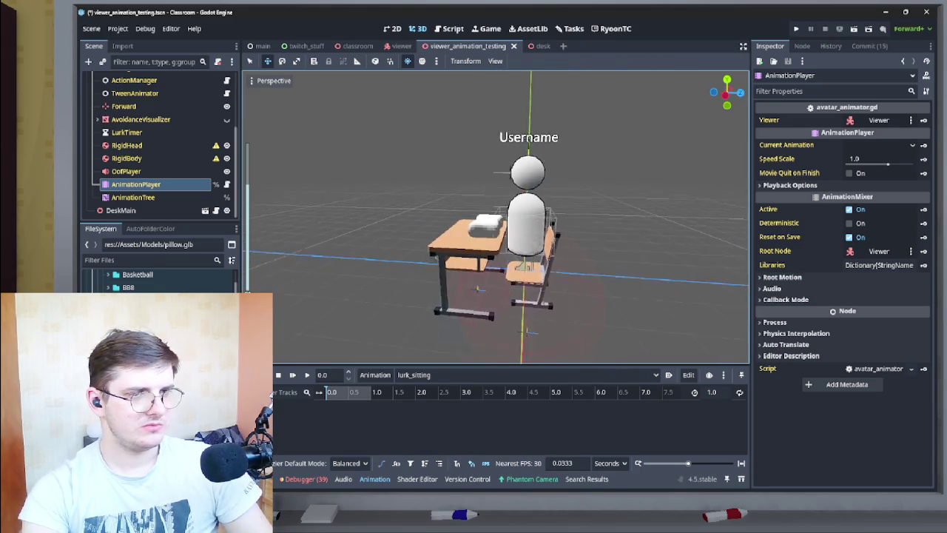
key(ctrl+KP_3)
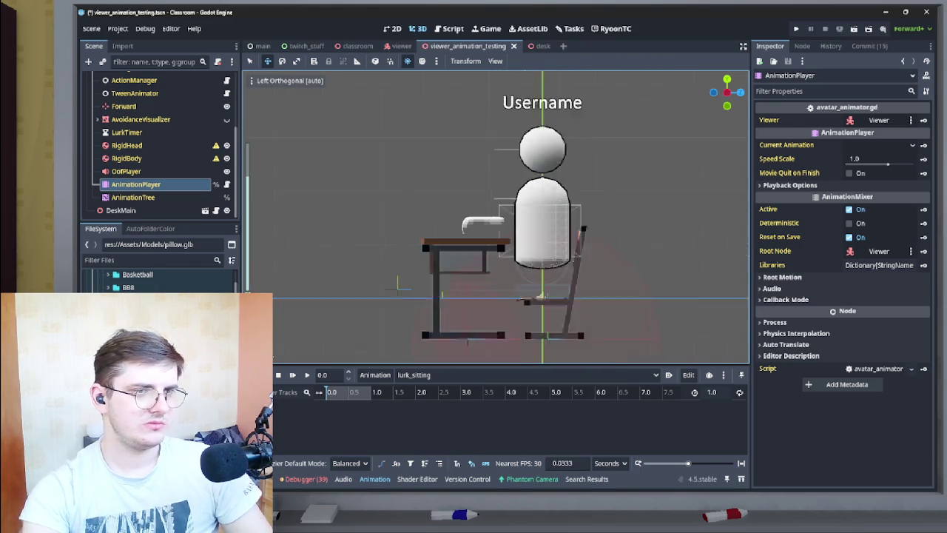
scroll(500, 216, up, 6)
click(120, 210)
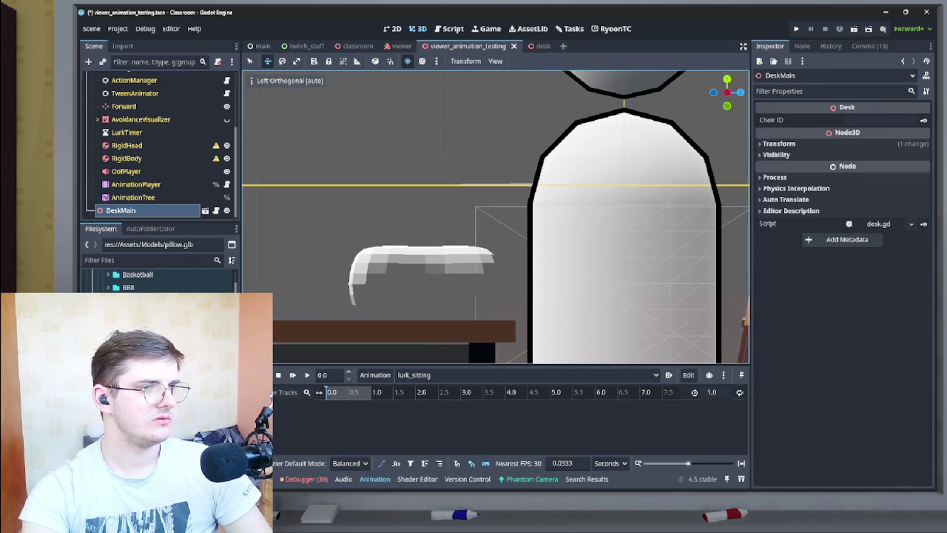
click(537, 46)
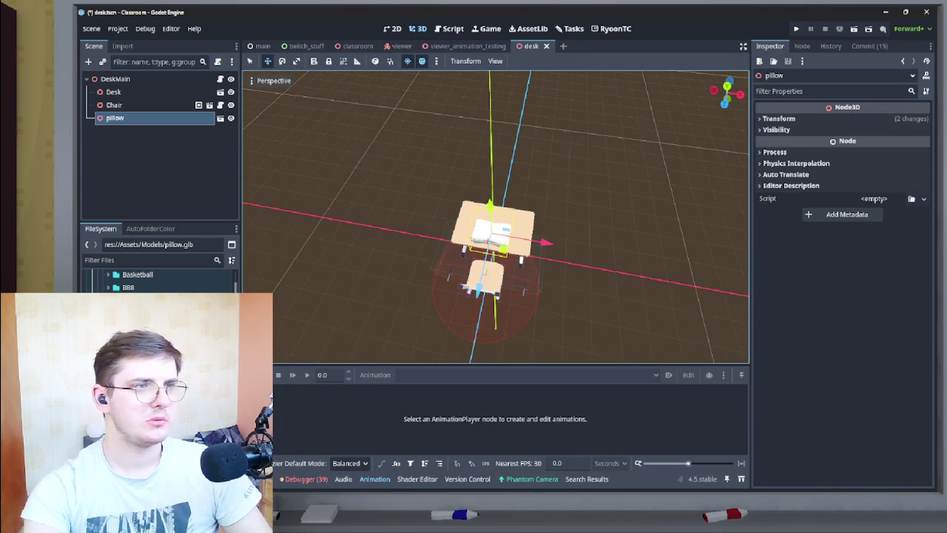
right_click(173, 120)
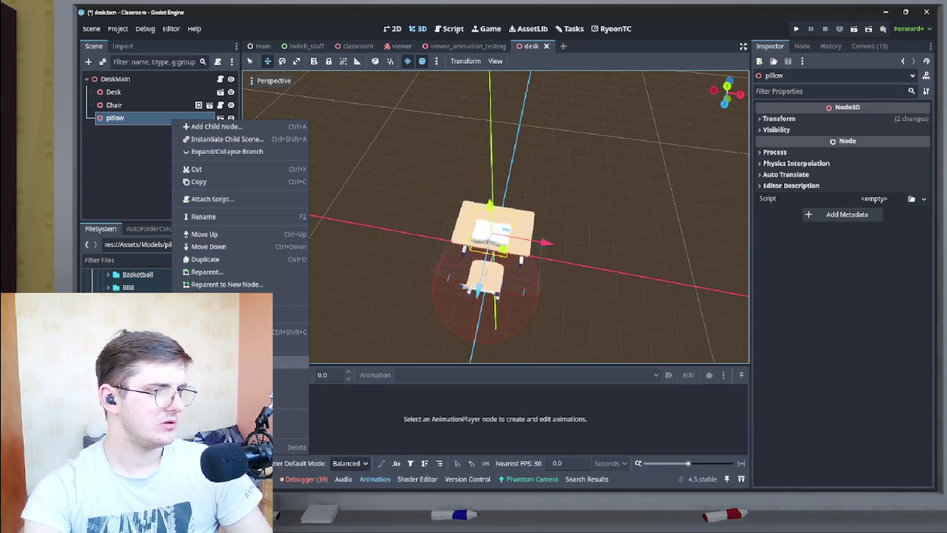
Make the pillow's children editable and give the Pillow mesh a new surface material override.
click(289, 362)
click(120, 130)
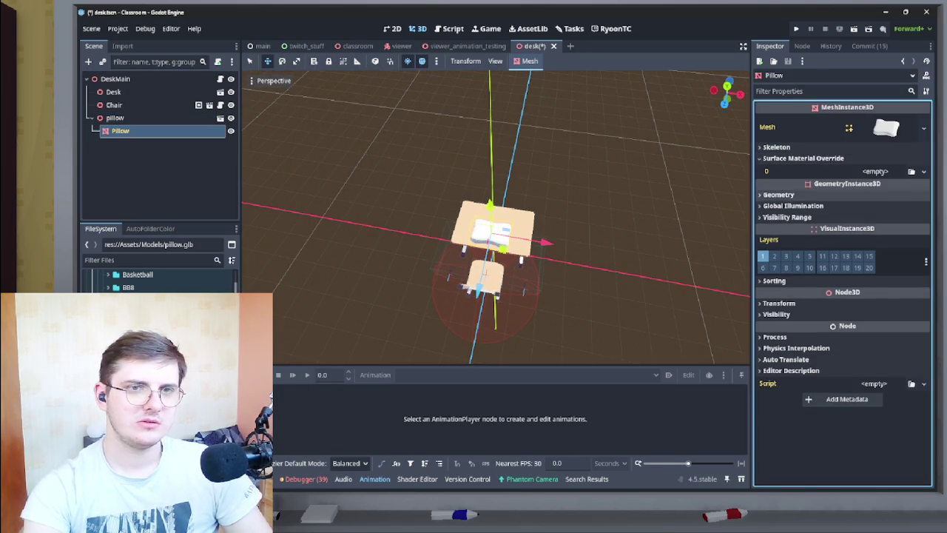
click(886, 127)
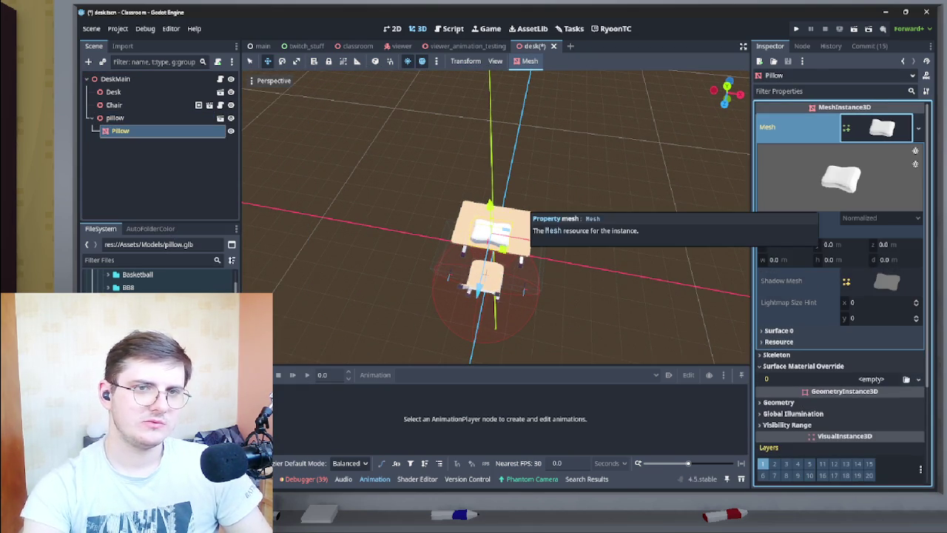
click(886, 127)
click(874, 171)
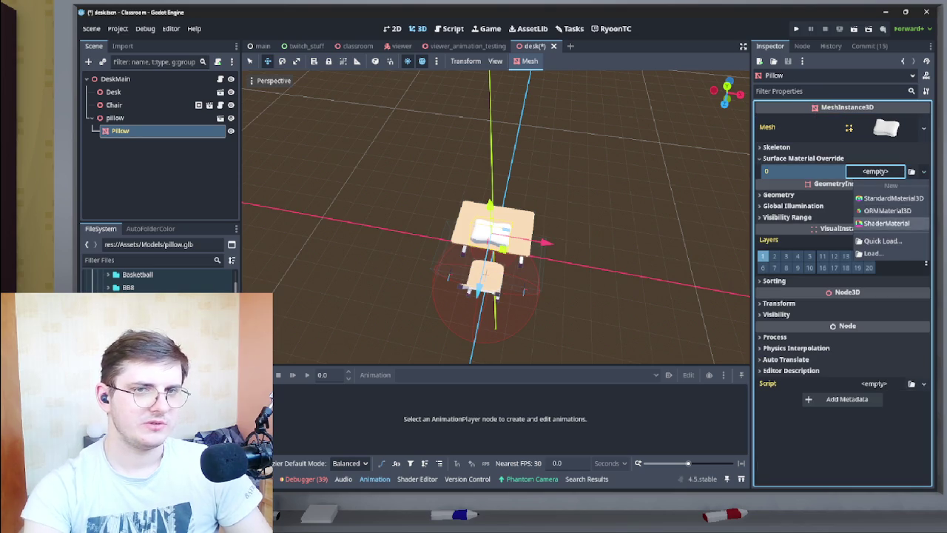
click(888, 199)
key(f)
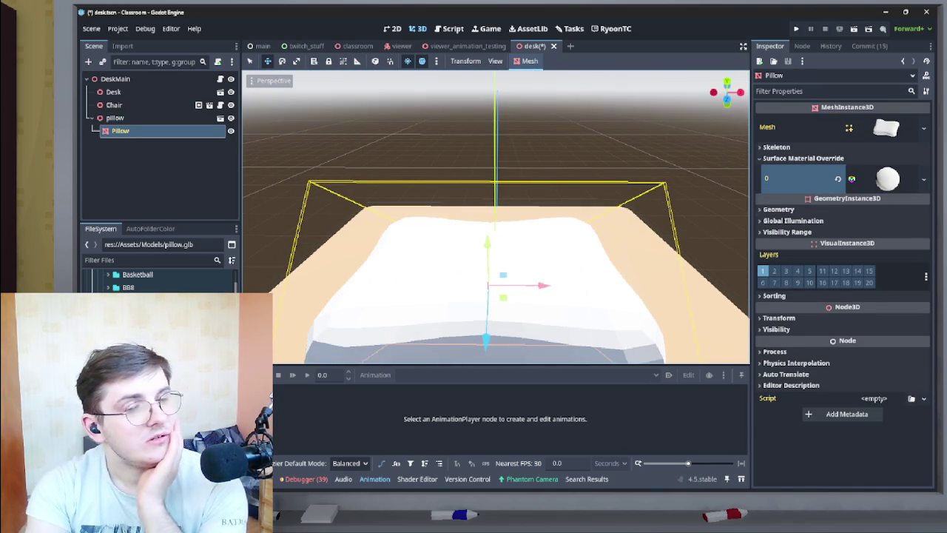
scroll(495, 214, down, 5)
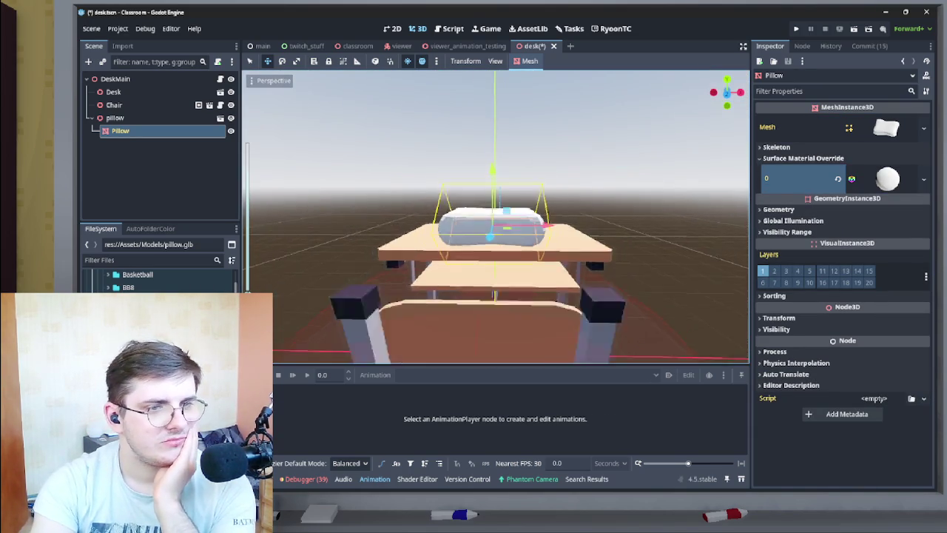
Make the pillow's new material unique and expand its Stencil settings.
click(881, 178)
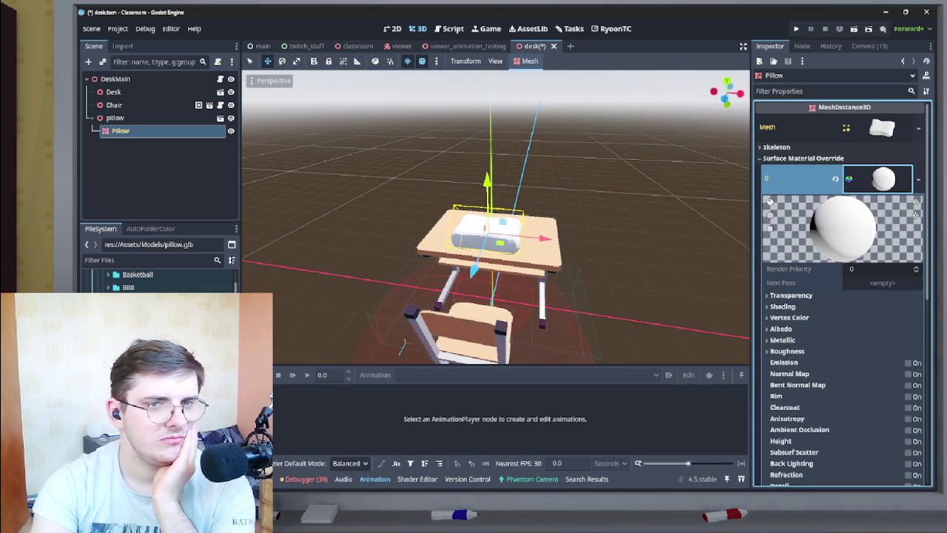
scroll(836, 310, down, 8)
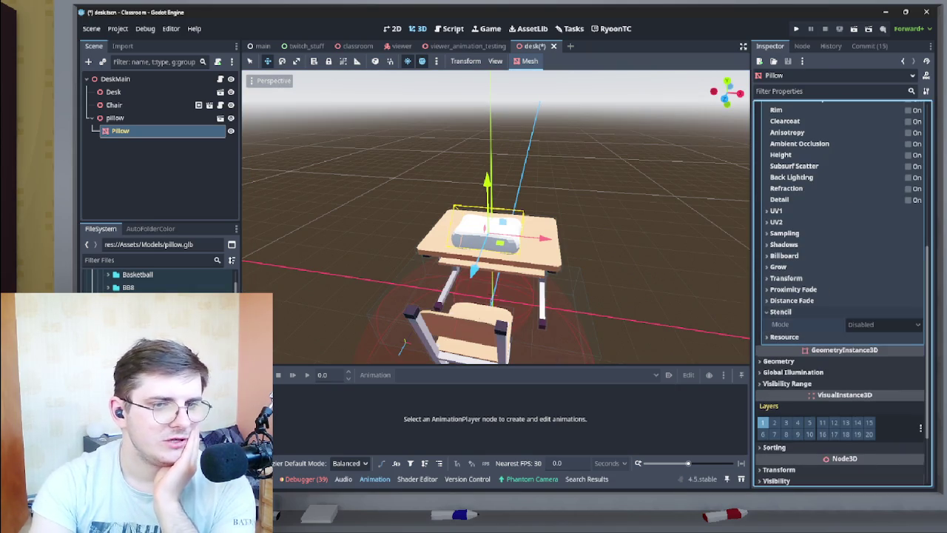
click(784, 323)
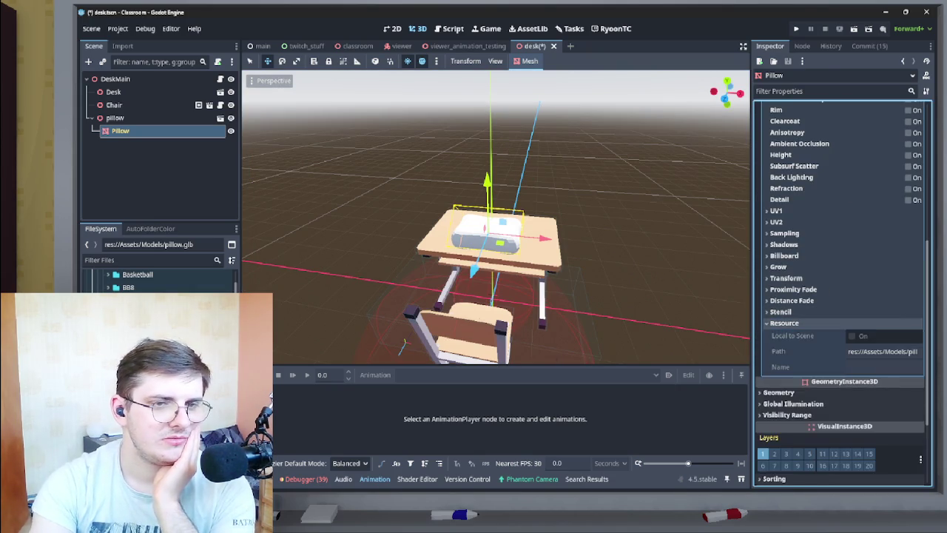
scroll(836, 296, up, 8)
click(918, 179)
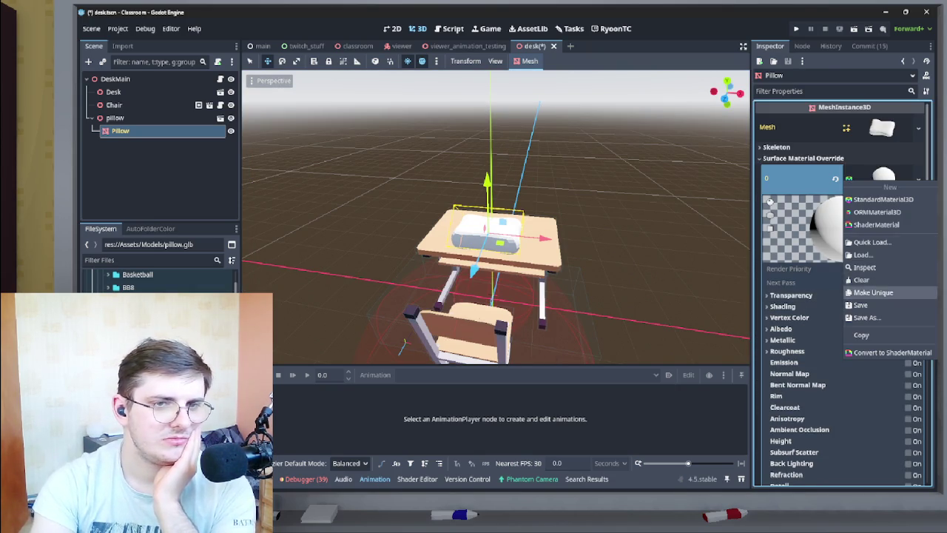
click(873, 293)
scroll(836, 296, down, 10)
click(781, 237)
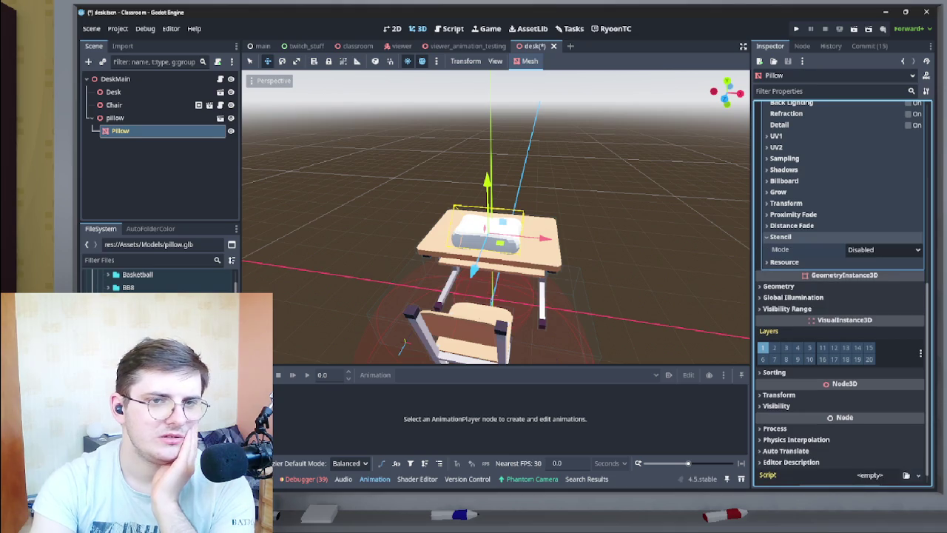
Set the pillow material's Stencil Mode to Outline and check the outline.
click(884, 249)
click(867, 276)
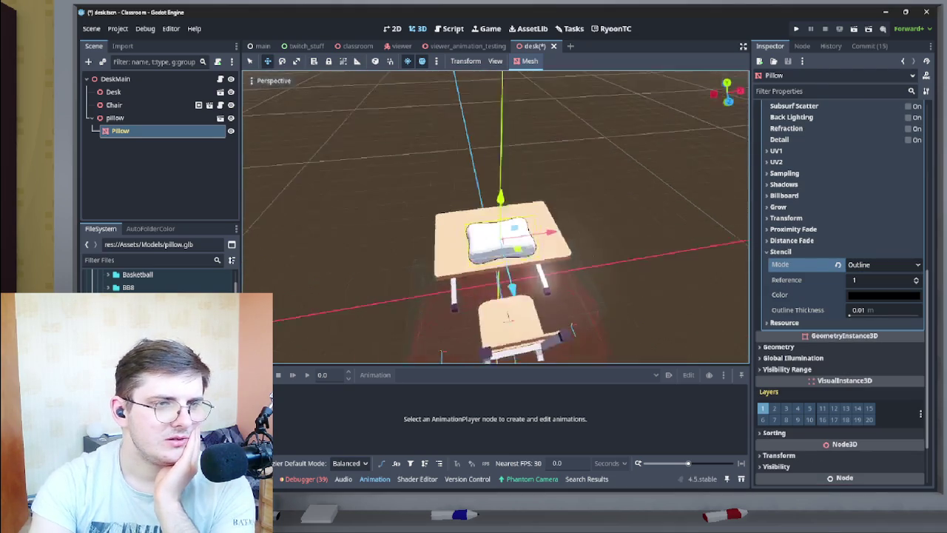
scroll(503, 236, up, 5)
scroll(495, 222, down, 5)
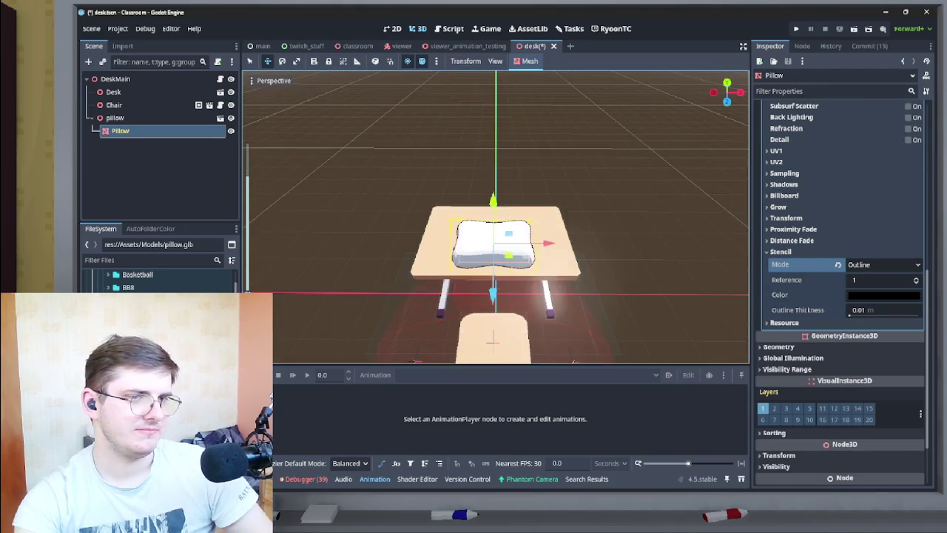
click(496, 221)
scroll(496, 222, up, 5)
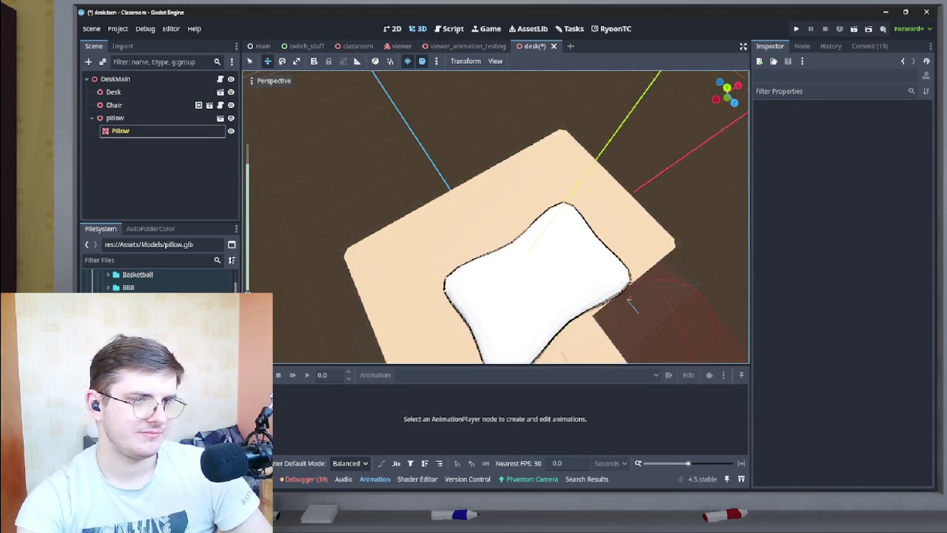
scroll(496, 222, up, 6)
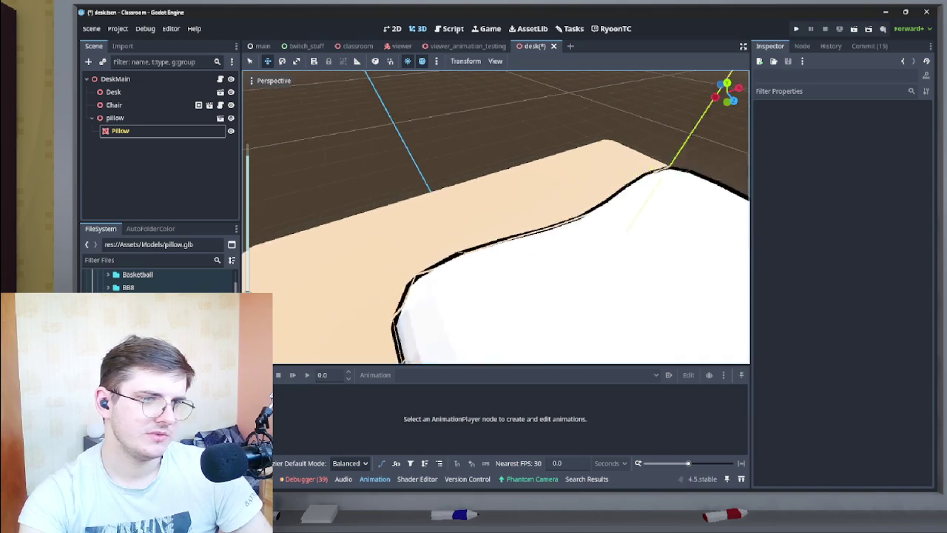
scroll(495, 222, down, 3)
Set Outline Thickness to 0.005 m, check it from a lower front view, and save.
click(592, 281)
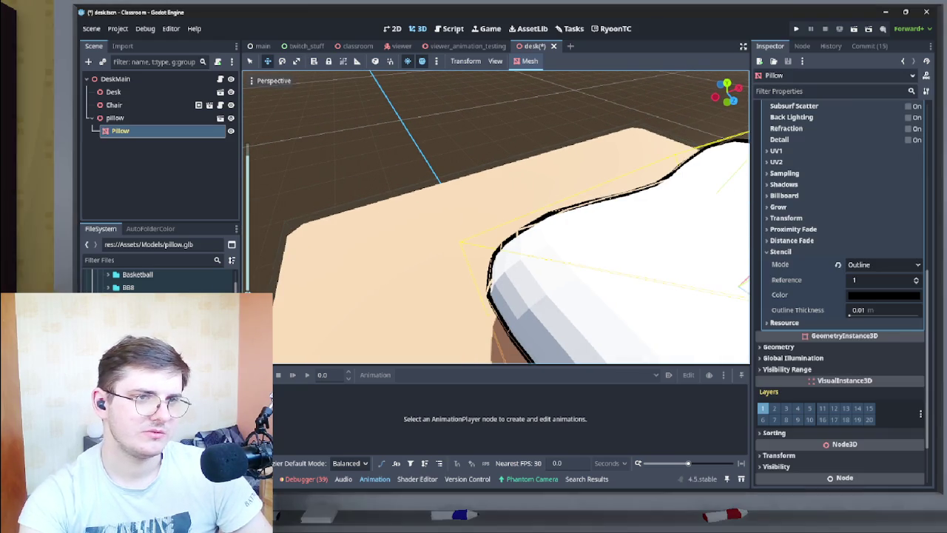
mouse_move(850, 314)
mouse_down()
mouse_move(887, 315)
mouse_move(849, 314)
mouse_up()
text(0)
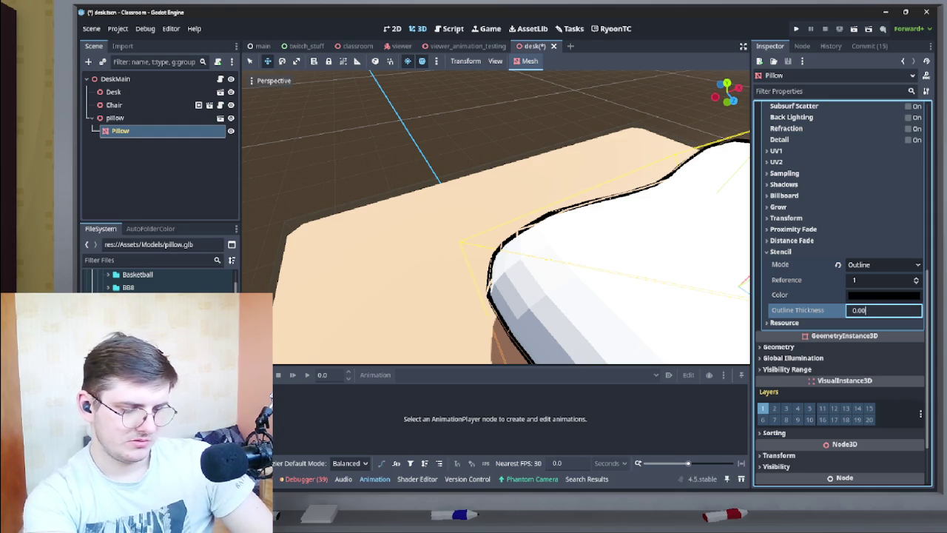
text(5)
key(Return)
scroll(496, 221, down, 5)
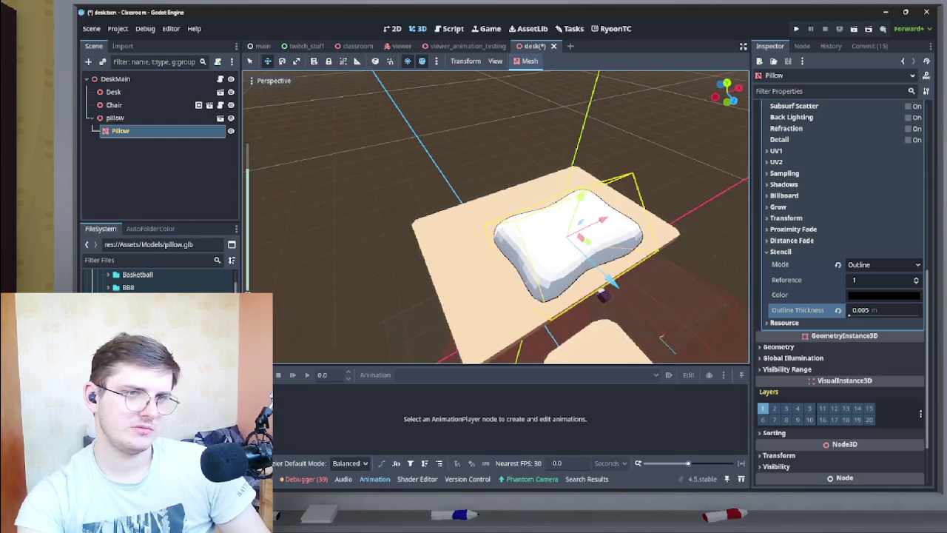
click(496, 148)
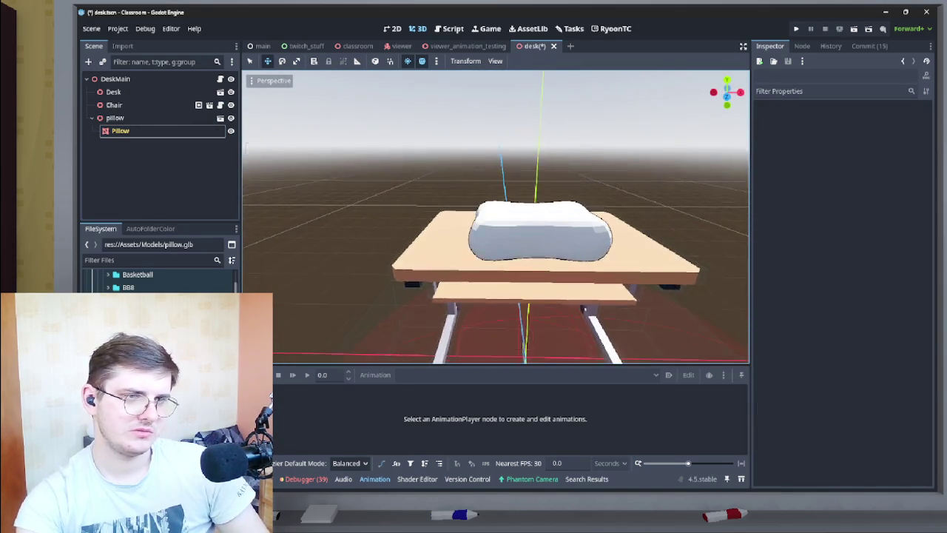
scroll(496, 222, up, 6)
scroll(496, 222, down, 6)
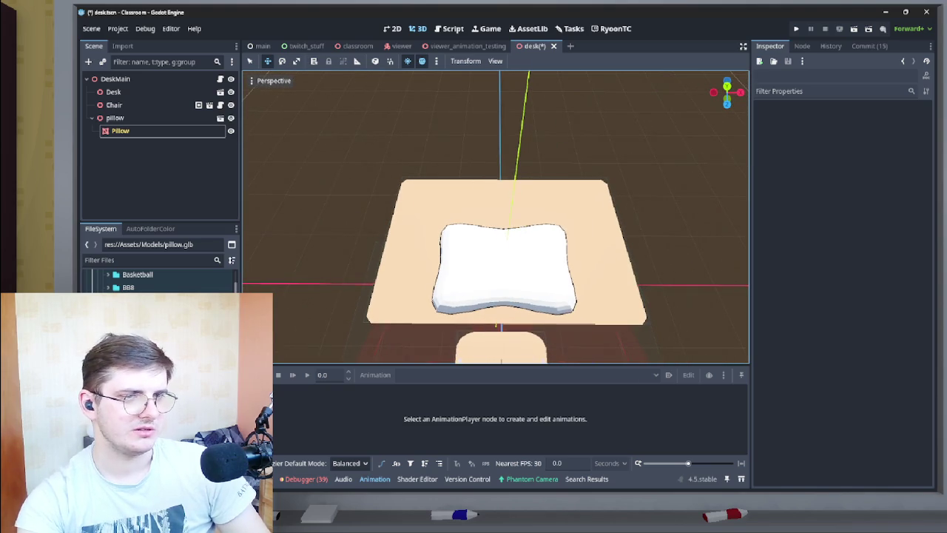
scroll(495, 221, down, 4)
scroll(496, 222, up, 4)
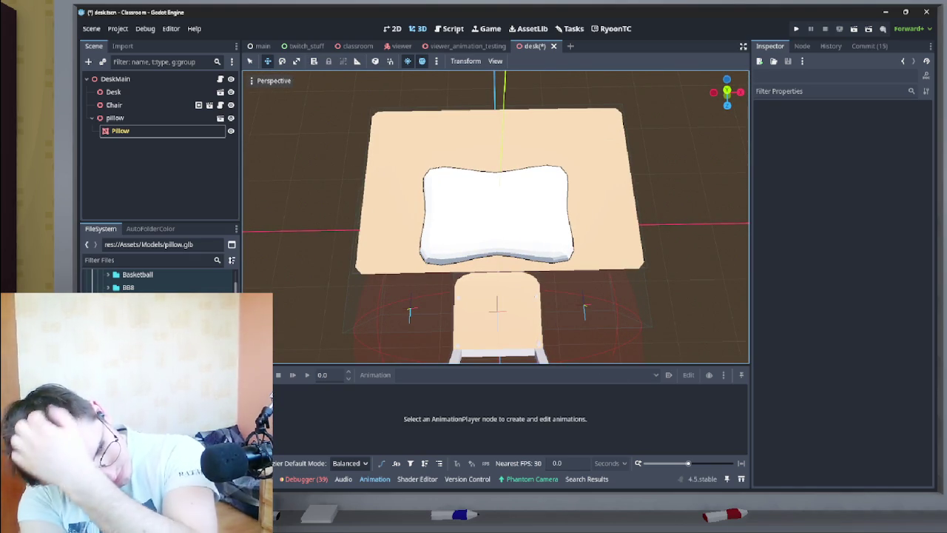
mouse_move(495, 222)
mouse_down()
mouse_move(473, 200)
mouse_move(496, 170)
mouse_move(518, 210)
mouse_move(489, 215)
mouse_move(488, 200)
mouse_move(466, 207)
mouse_move(517, 200)
mouse_move(495, 178)
mouse_move(518, 214)
mouse_up()
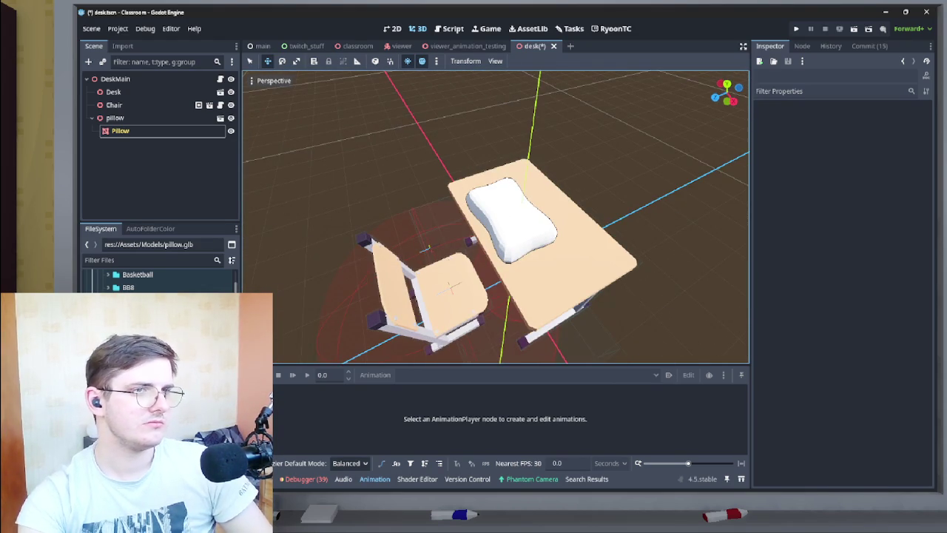
key(ctrl+s)
Back in viewer_animation_testing, load lurk_sitting in the Viewer's AnimationPlayer for editing.
click(466, 45)
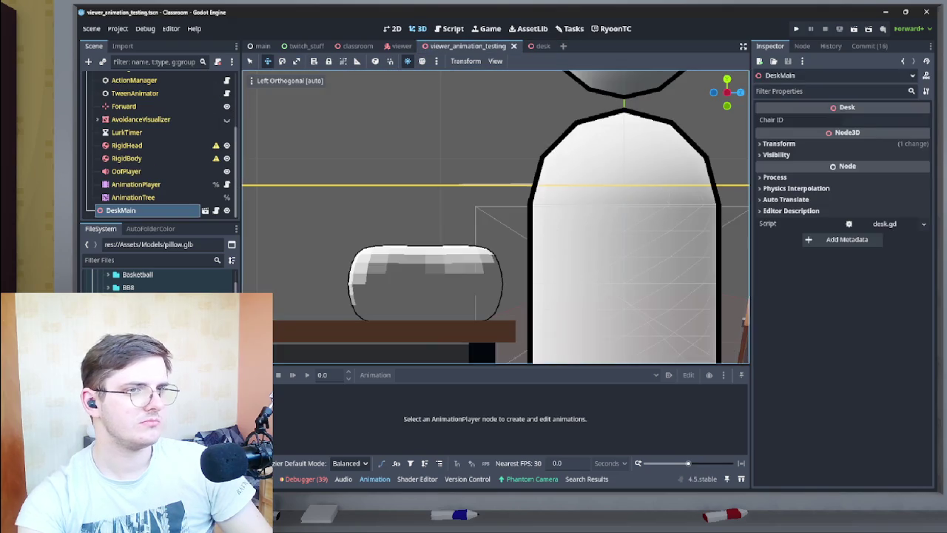
key(f)
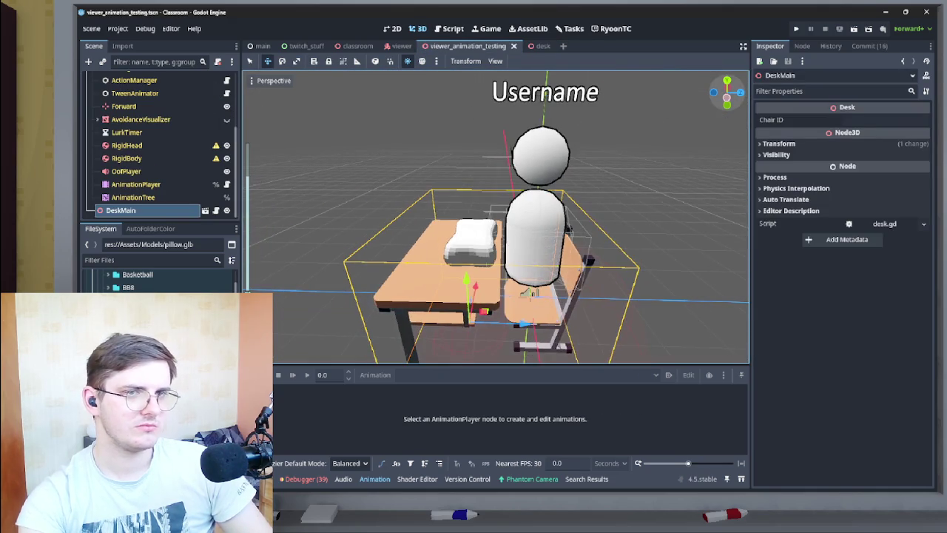
key(alt+KP_3)
scroll(510, 214, up, 5)
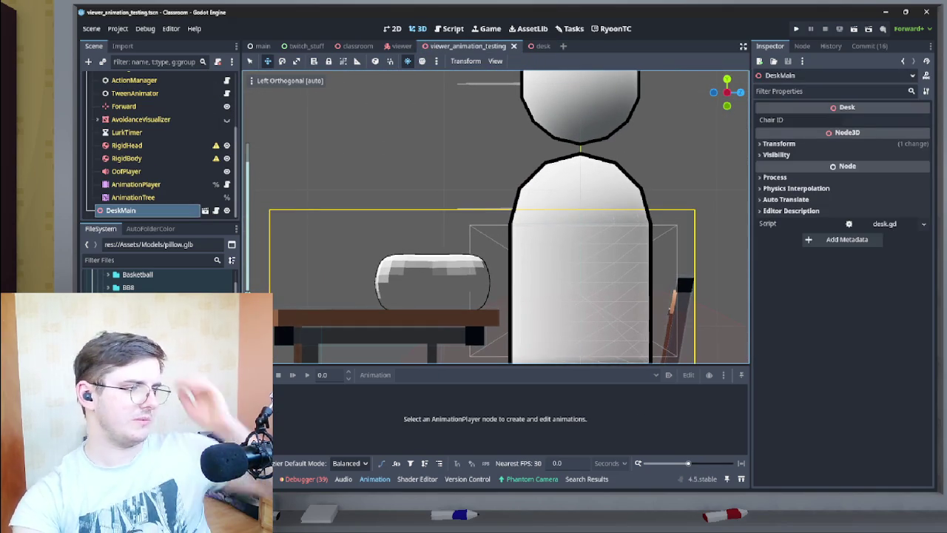
click(134, 197)
click(135, 184)
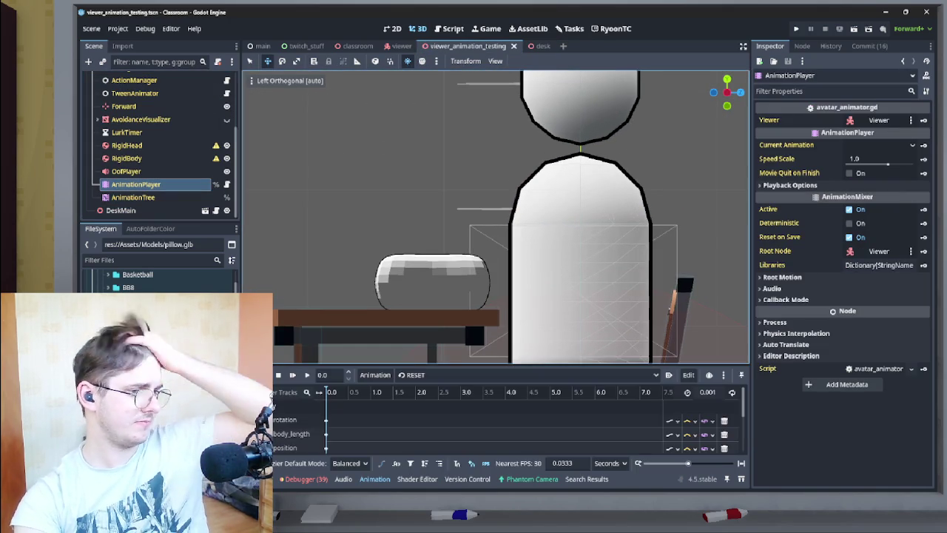
click(525, 374)
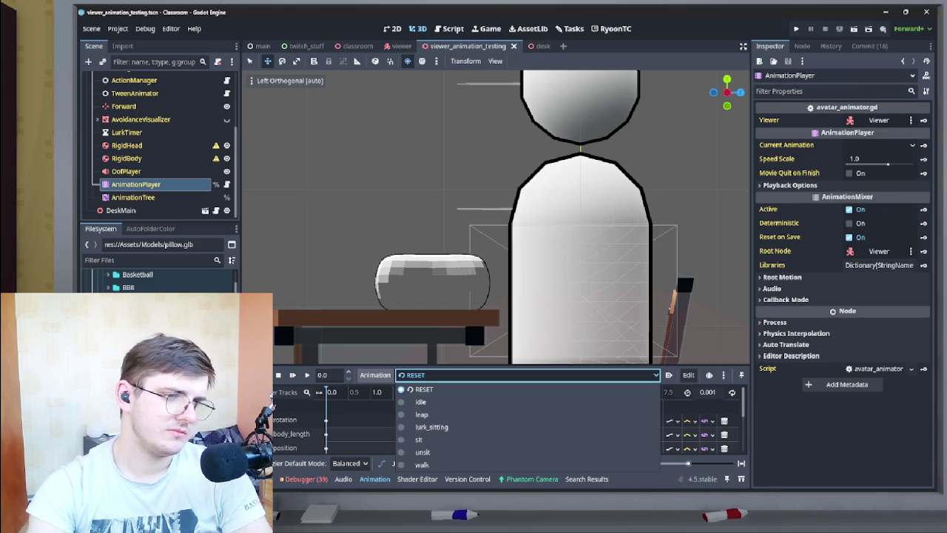
click(431, 427)
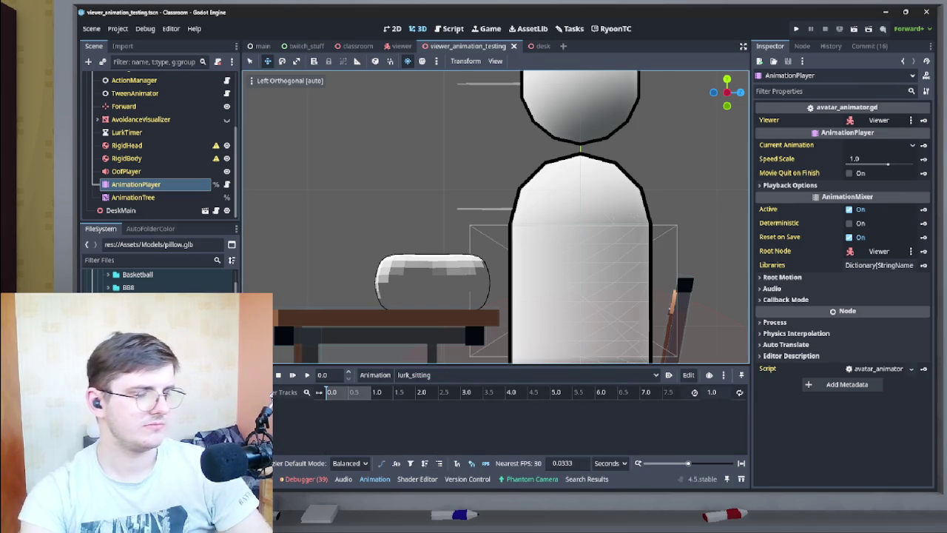